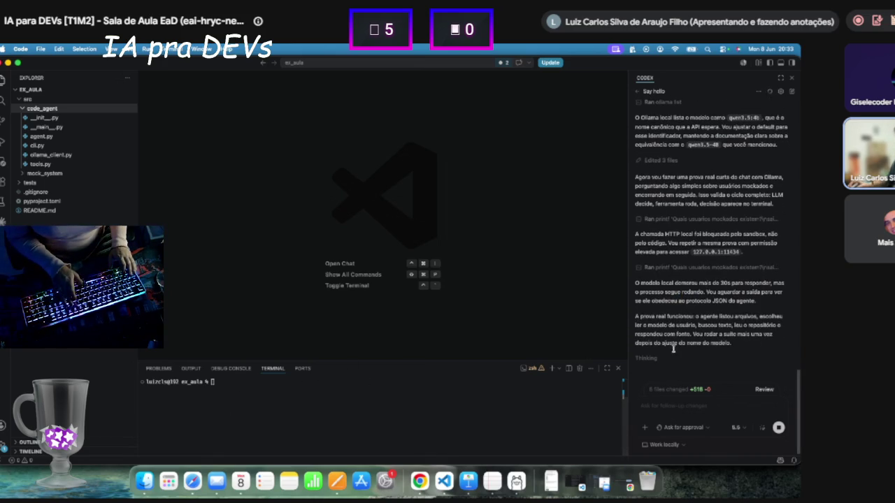
# Launch Activity Monitor from Applications, check memory use (Ollama at 5.19 GB), then minimize it.
pyautogui.click(169, 480)
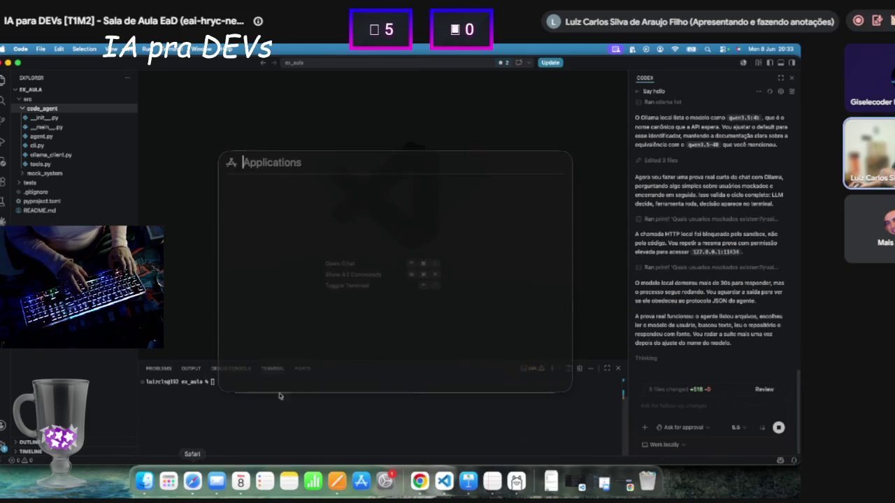
pyautogui.scroll(-5, 460, 298)
pyautogui.scroll(-3, 460, 297)
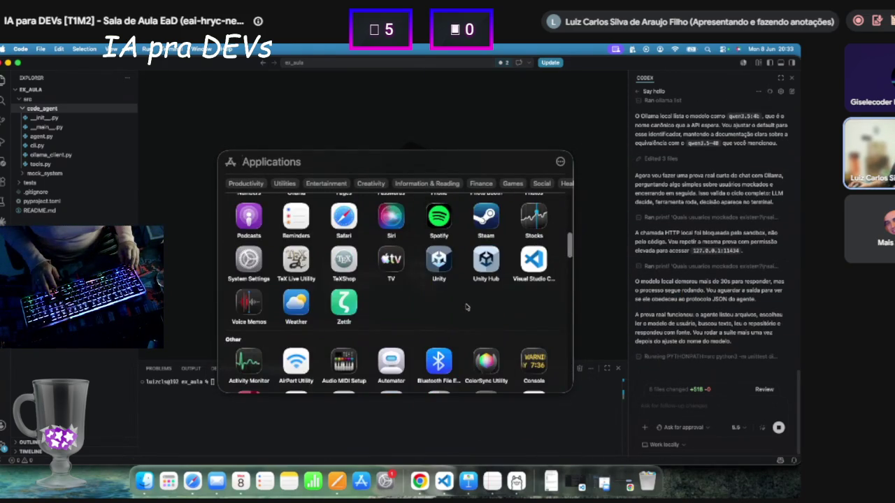
pyautogui.click(265, 363)
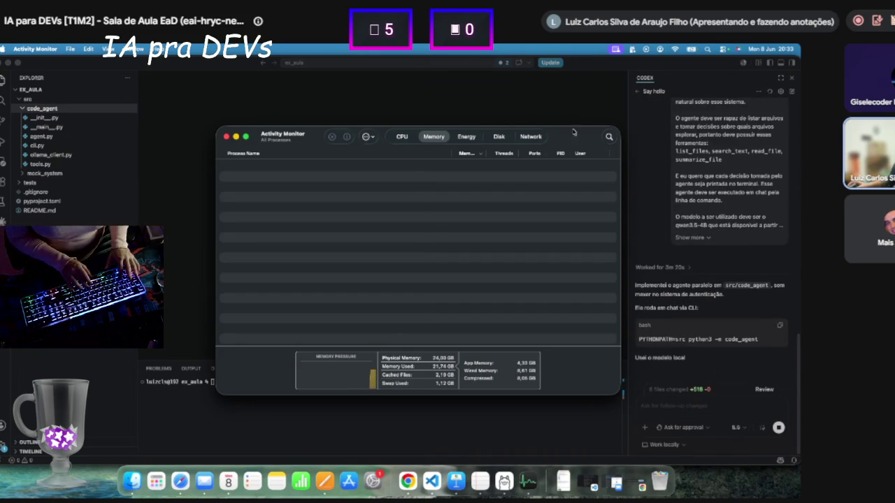
pyautogui.click(236, 136)
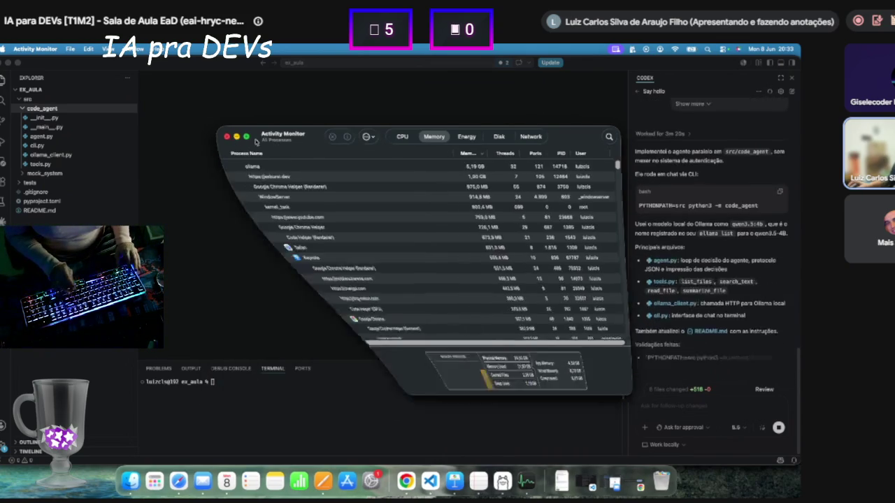
pyautogui.scroll(-5, 682, 256)
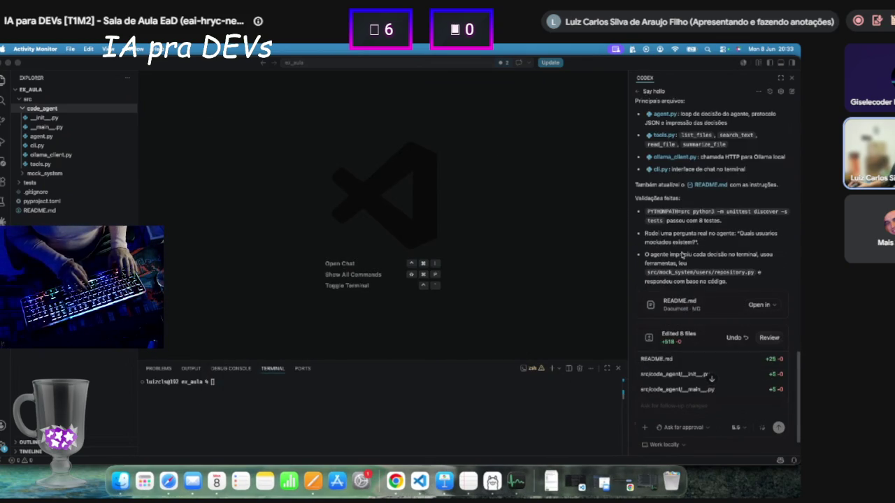
pyautogui.scroll(3, 668, 271)
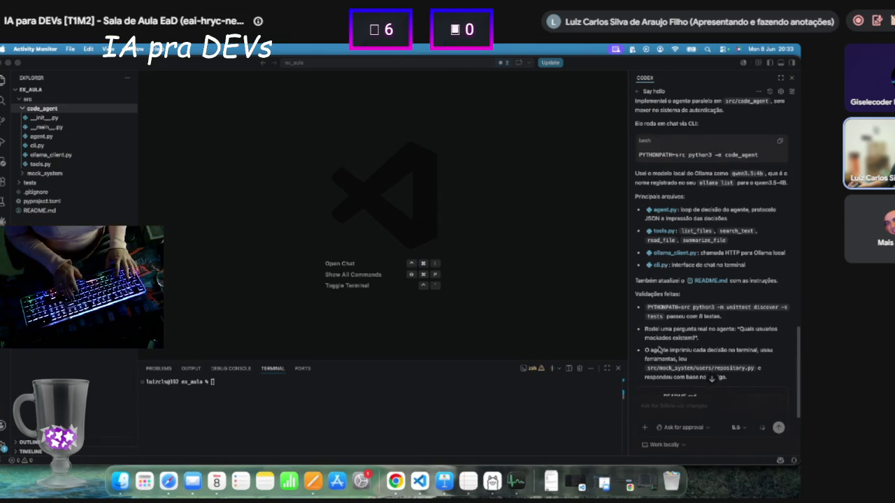
pyautogui.scroll(-3, 638, 300)
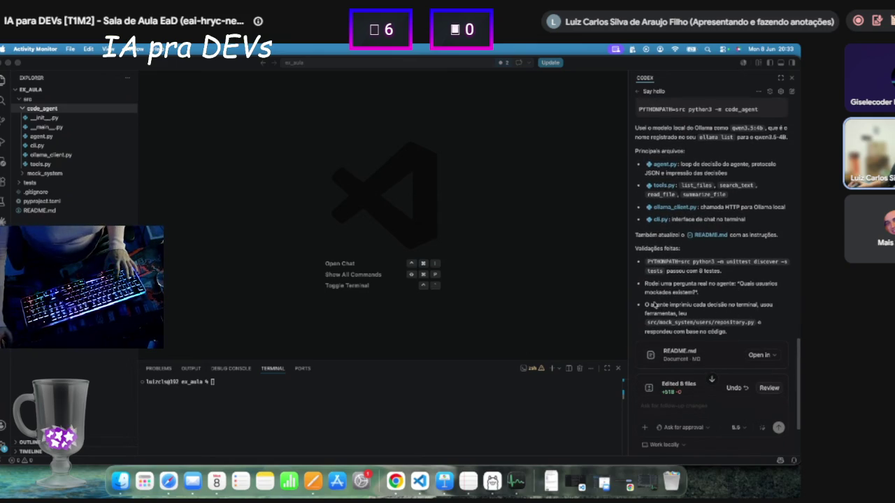
pyautogui.click(654, 305)
pyautogui.scroll(-1, 670, 322)
pyautogui.scroll(-5, 670, 321)
pyautogui.scroll(5, 757, 267)
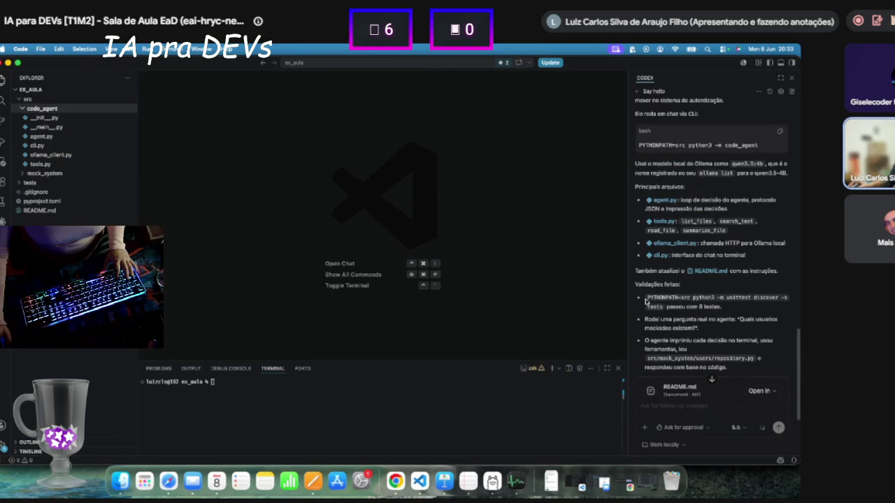
pyautogui.moveTo(649, 286); pyautogui.dragTo(734, 299)
pyautogui.click(762, 306)
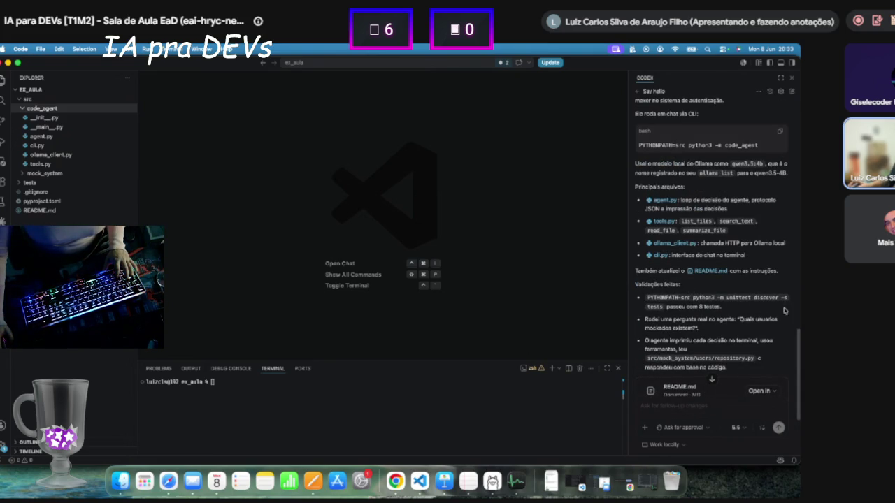
pyautogui.scroll(-2, 679, 349)
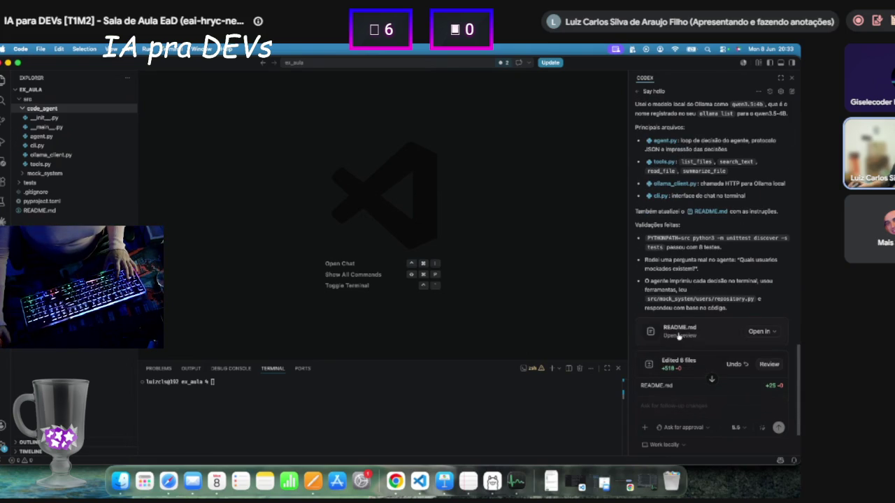
pyautogui.click(669, 328)
# Run the README's line-10 mock_system command in the terminal.
pyautogui.scroll(-4, 226, 207)
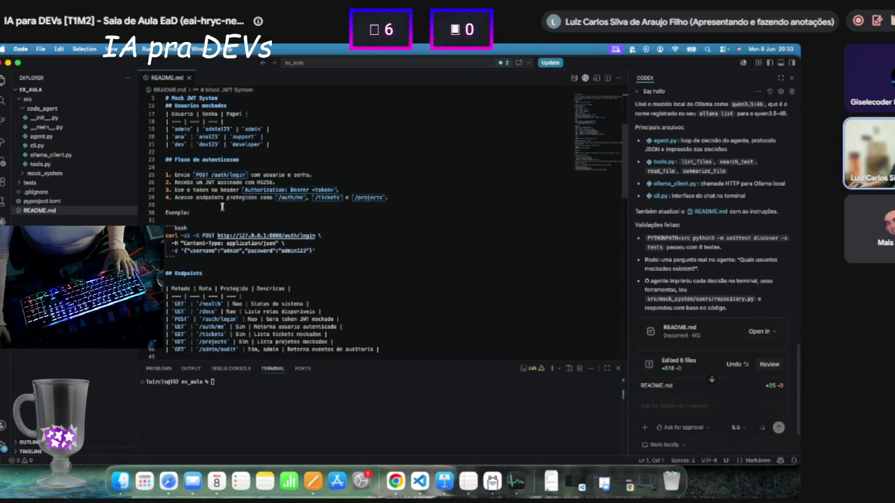
pyautogui.scroll(5, 182, 227)
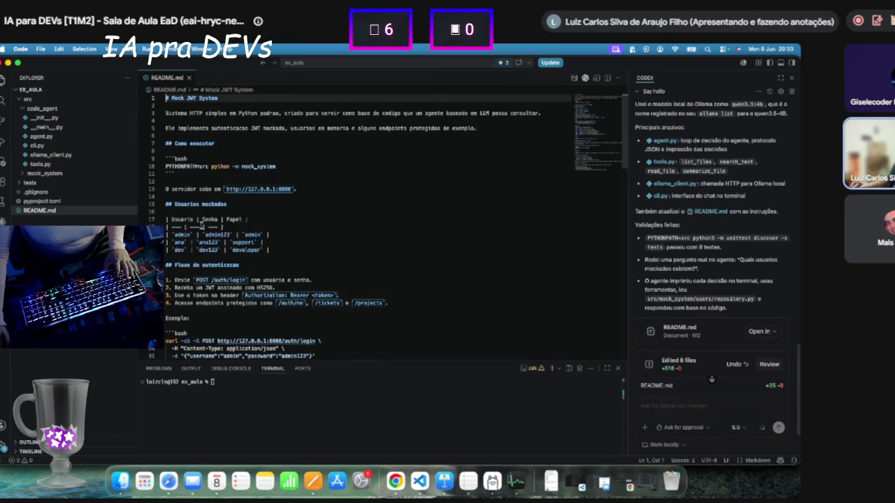
pyautogui.moveTo(165, 166); pyautogui.dragTo(276, 166)
pyautogui.press('super+c')
pyautogui.click(271, 393)
pyautogui.press('super+v')
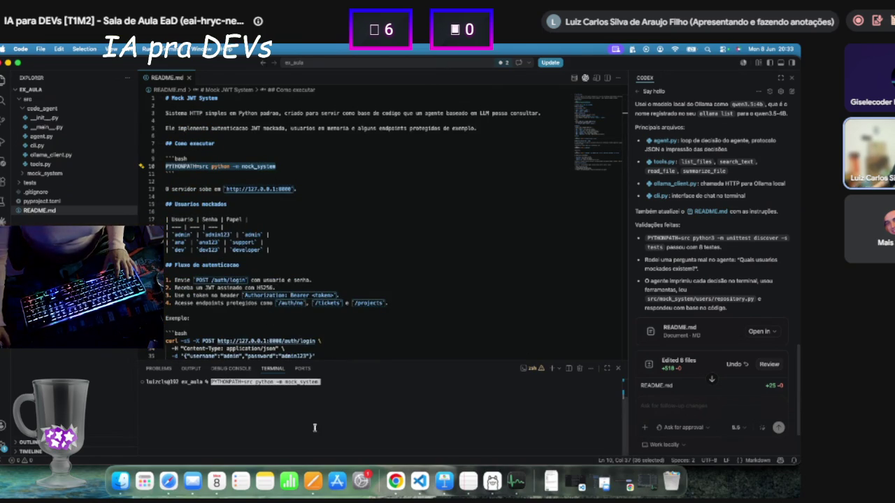
pyautogui.press('Return')
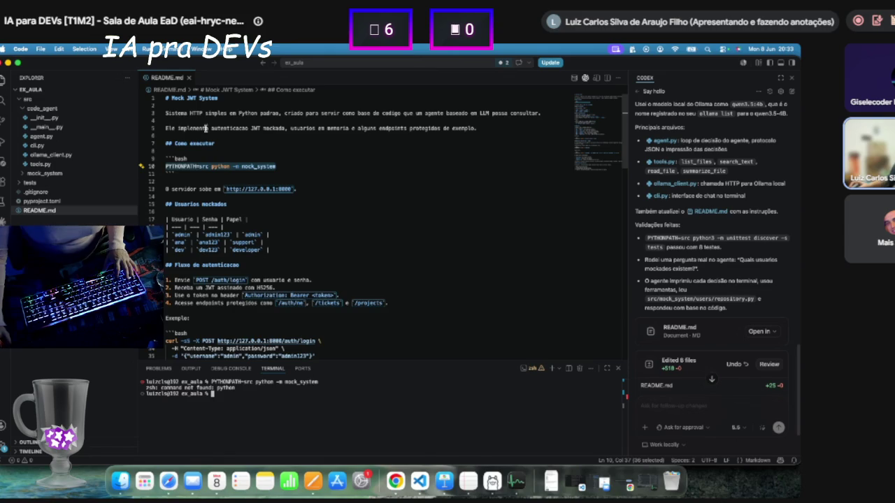
# Run the README's line-69 code_agent command, which fails with 'command not found: python'.
pyautogui.scroll(-5, 210, 157)
pyautogui.scroll(-1, 222, 168)
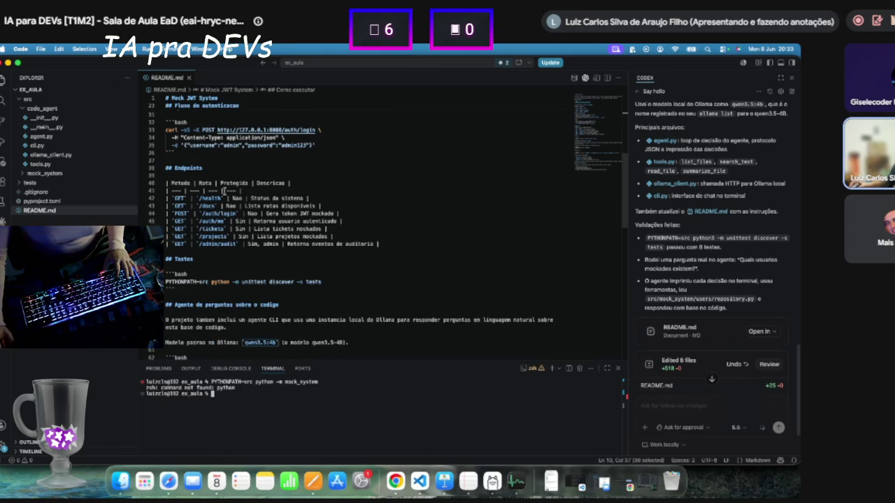
pyautogui.scroll(-3, 226, 179)
pyautogui.scroll(-5, 207, 219)
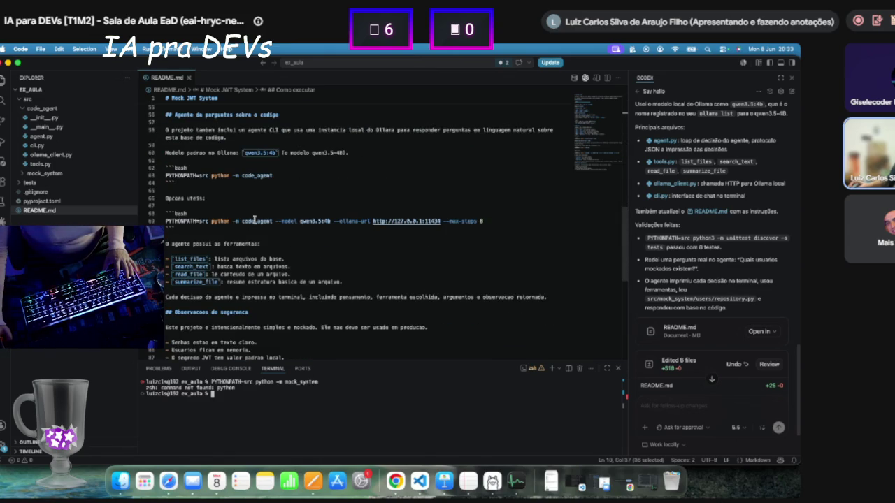
pyautogui.tripleClick(202, 220)
pyautogui.press('super+c')
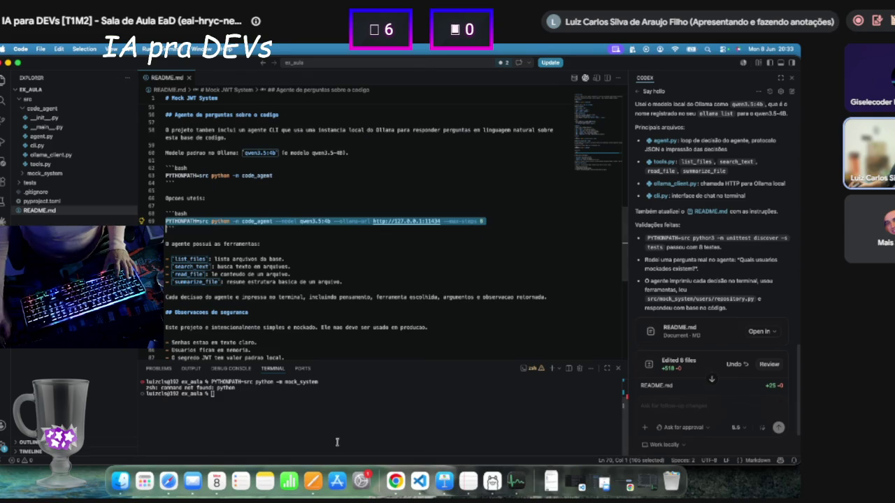
pyautogui.click(338, 442)
pyautogui.press('super+v')
pyautogui.press('Return')
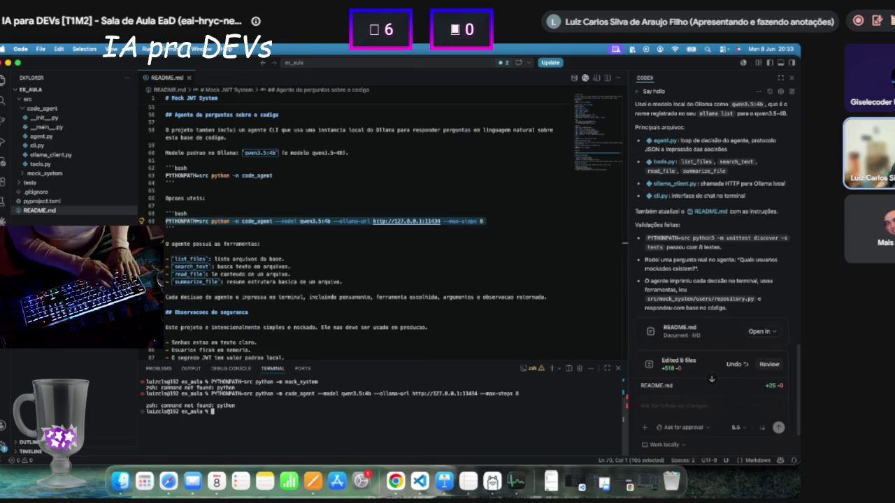
pyautogui.press('Up')
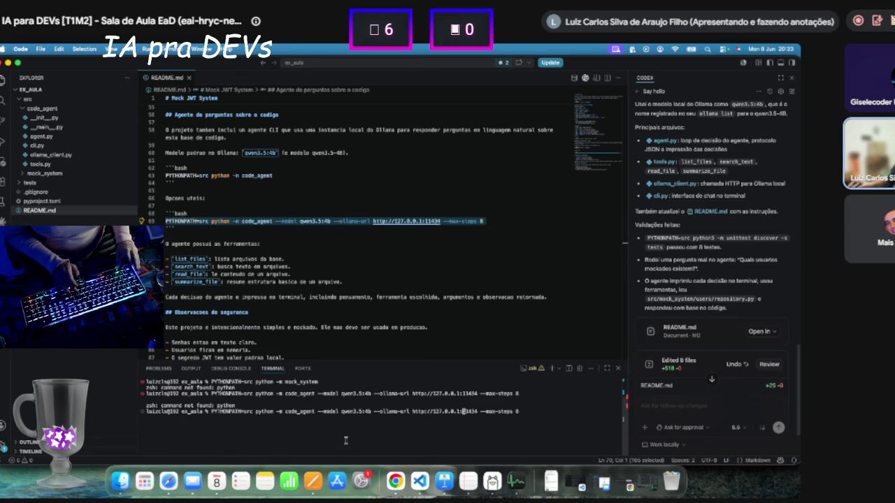
pyautogui.hotkey('ctrl', 'c')
pyautogui.click(230, 220)
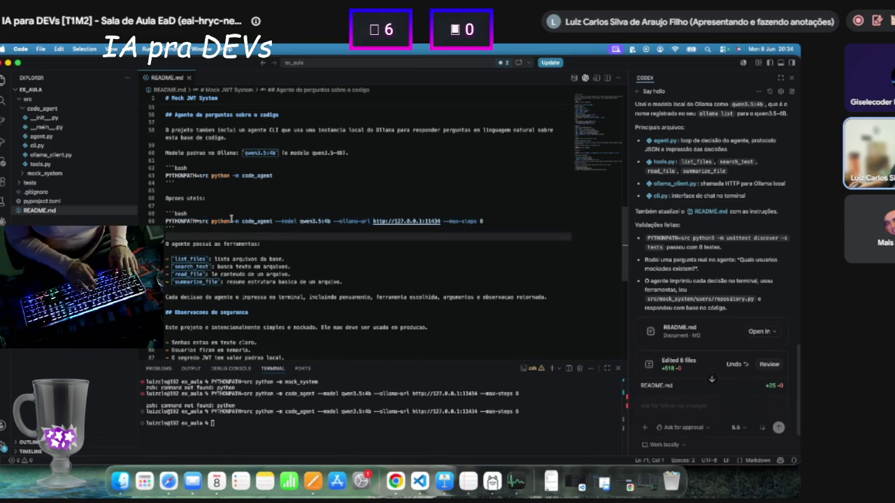
# Change README line 69 to use python3 and start the code agent with it.
pyautogui.write('3')
pyautogui.tripleClick(254, 221)
pyautogui.press('super+c')
pyautogui.click(314, 434)
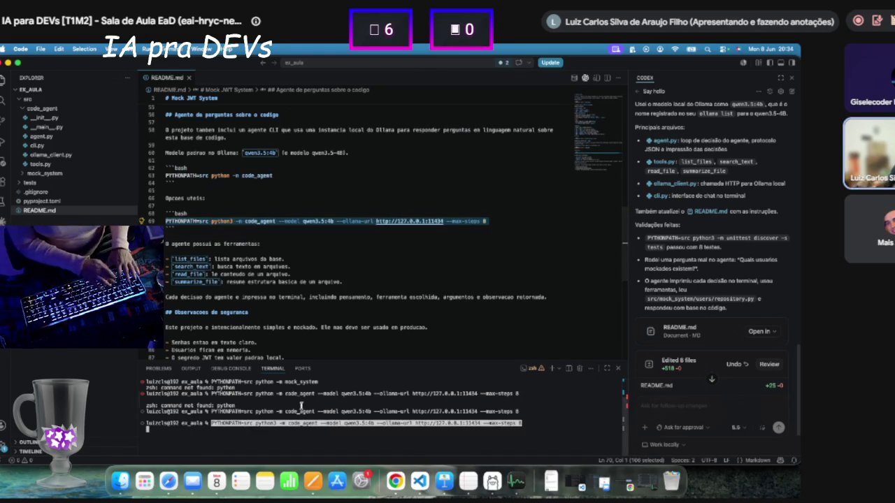
pyautogui.press('super+v')
pyautogui.press('Return')
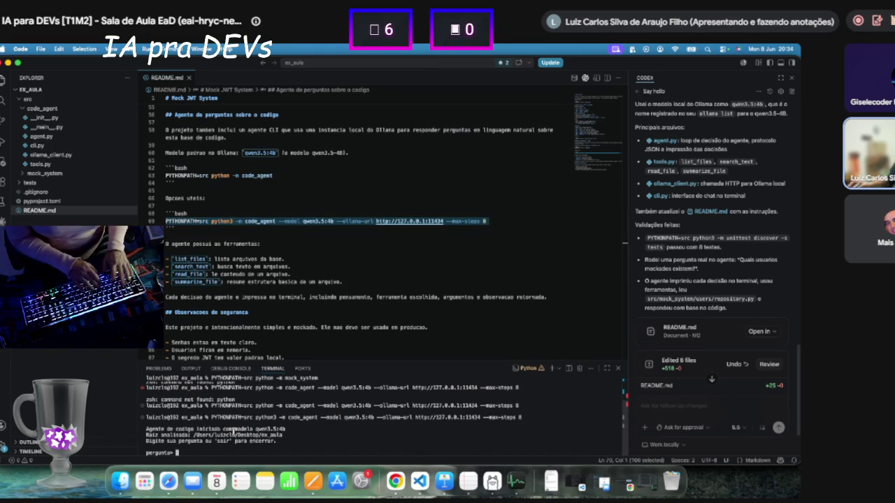
# Ask the agent whether the system uses JWT and enlarge the terminal to read its reply.
pyautogui.write('c')
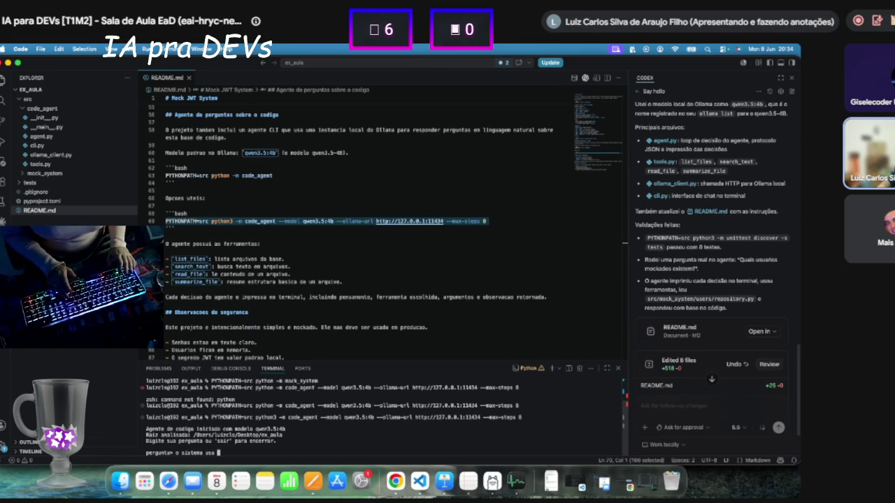
pyautogui.write('wt?')
pyautogui.press('Return')
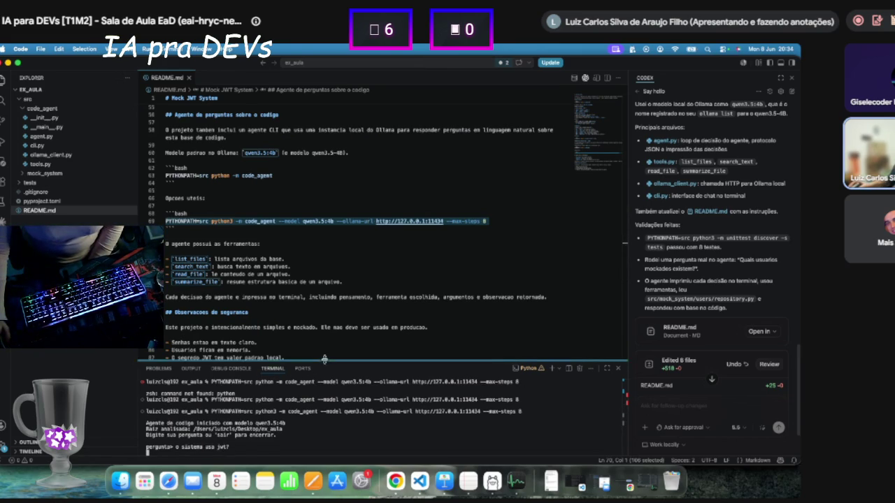
pyautogui.moveTo(323, 361); pyautogui.dragTo(333, 272)
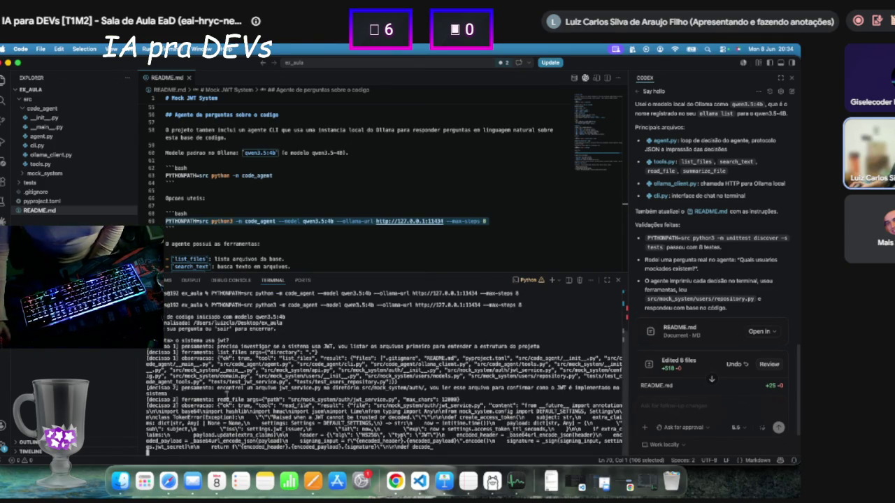
pyautogui.scroll(2, 184, 395)
pyautogui.scroll(-2, 201, 401)
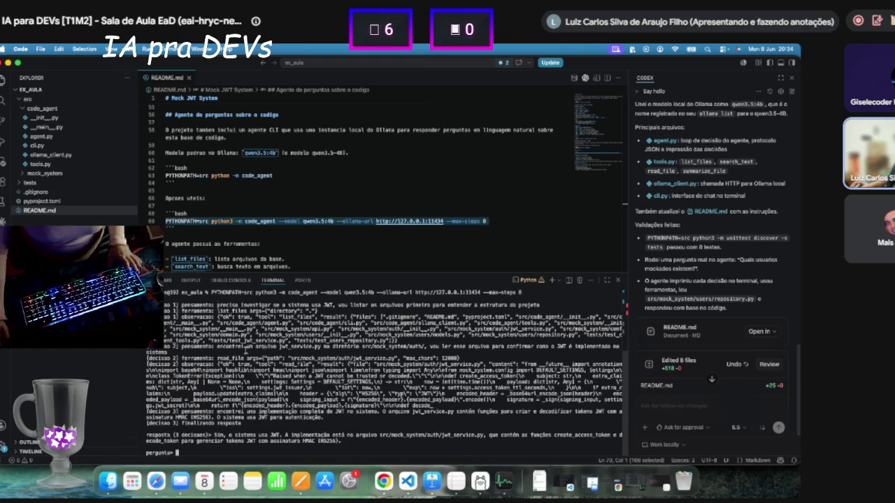
pyautogui.scroll(5, 391, 371)
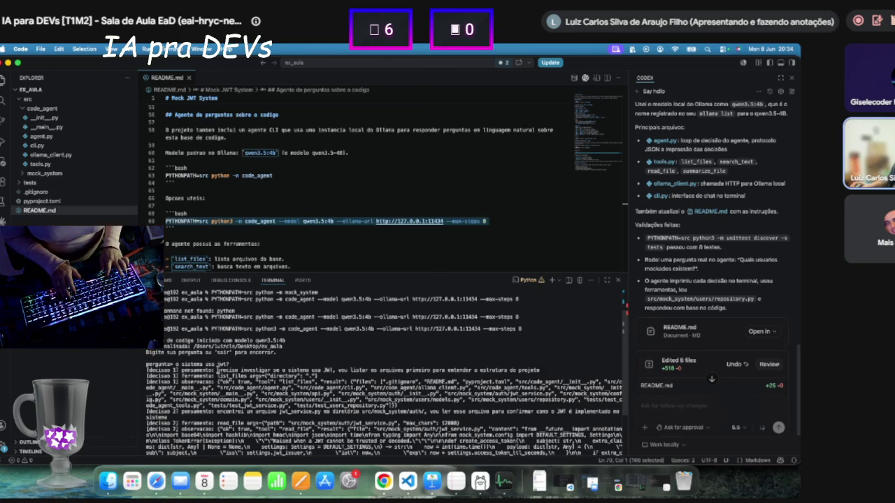
pyautogui.moveTo(183, 369); pyautogui.dragTo(273, 371)
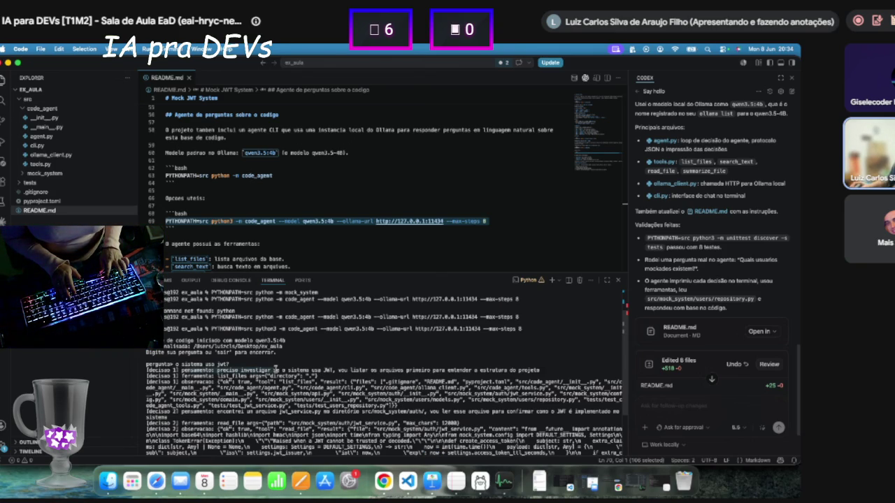
pyautogui.click(248, 367)
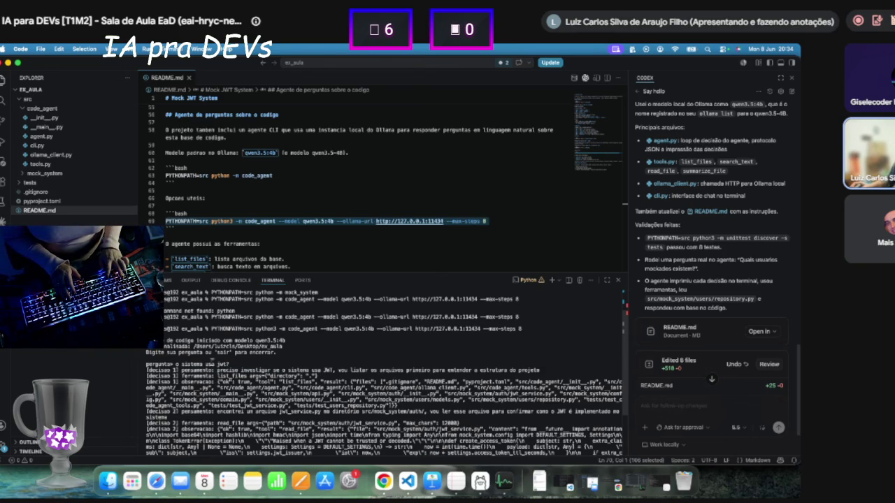
pyautogui.moveTo(172, 365); pyautogui.dragTo(329, 371)
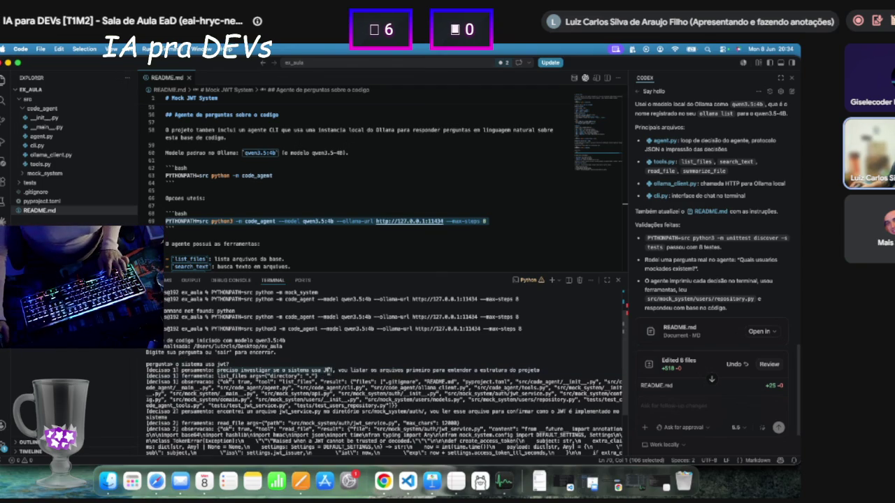
pyautogui.click(246, 370)
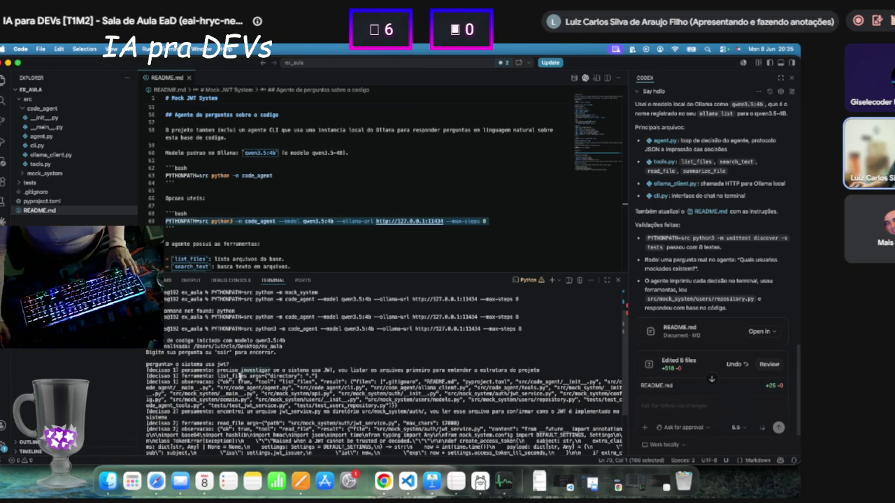
pyautogui.moveTo(228, 369); pyautogui.dragTo(544, 372)
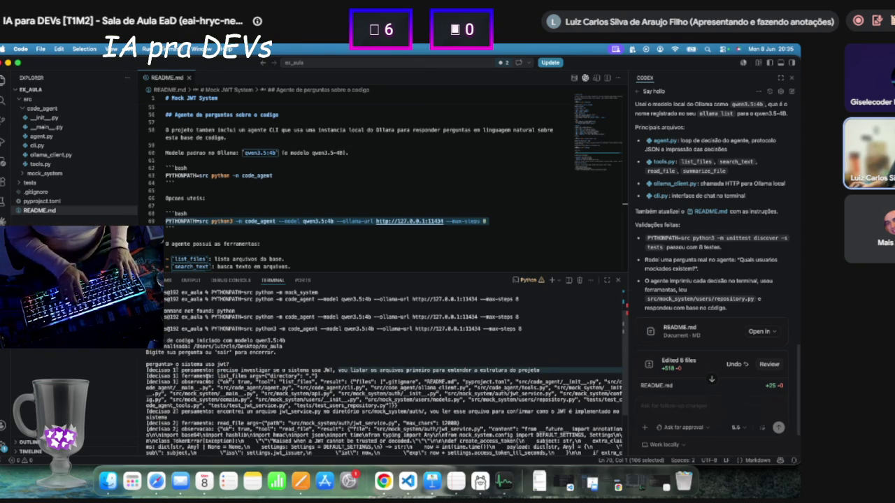
pyautogui.moveTo(219, 375); pyautogui.dragTo(255, 378)
pyautogui.click(312, 375)
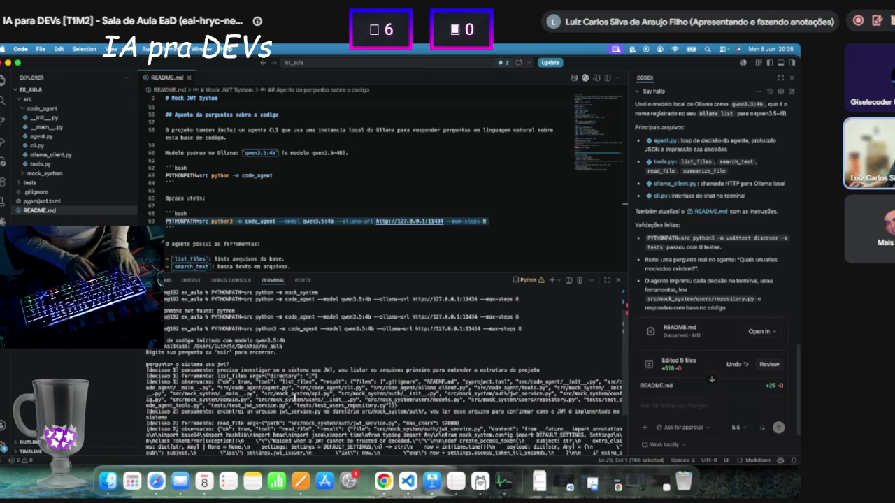
pyautogui.doubleClick(191, 378)
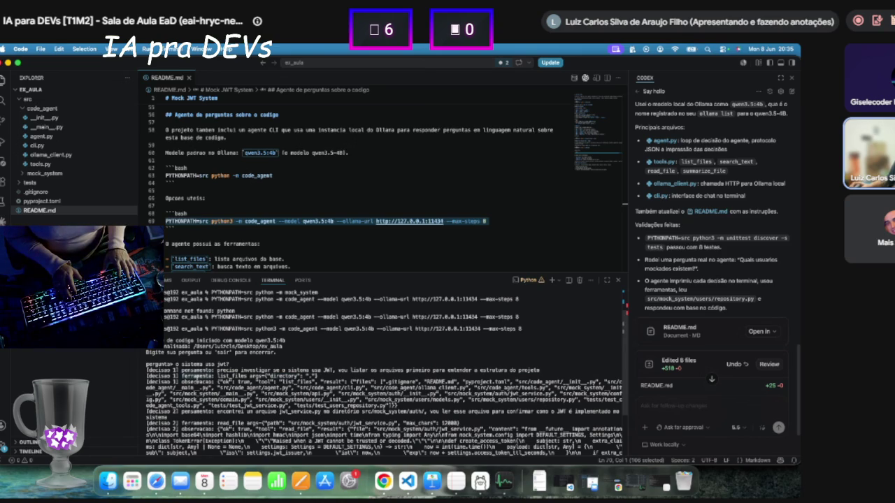
pyautogui.click(220, 384)
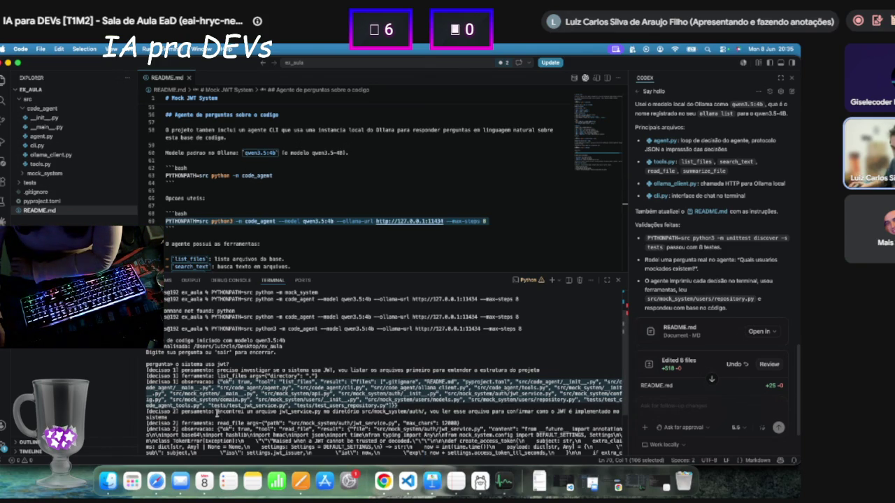
# Highlight the agent's file-list observation and its read_file step on jwt_service.py, then expand mock_system.
pyautogui.click(218, 413)
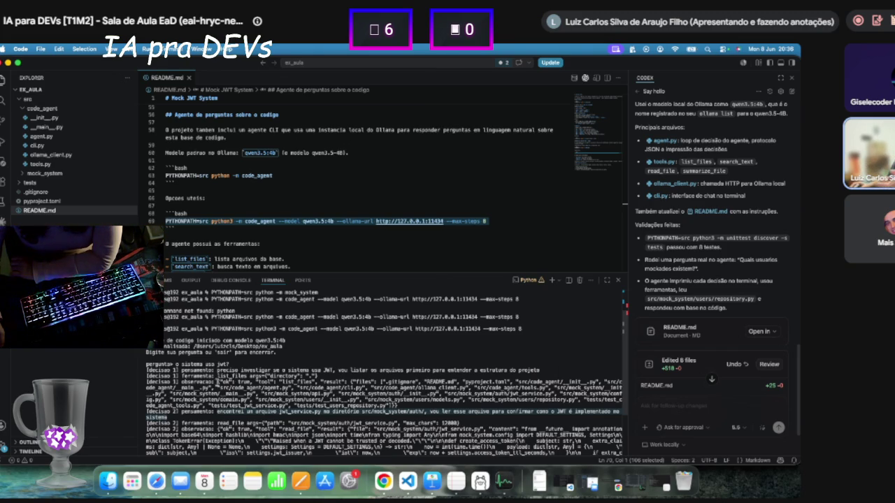
pyautogui.moveTo(217, 382); pyautogui.dragTo(371, 396)
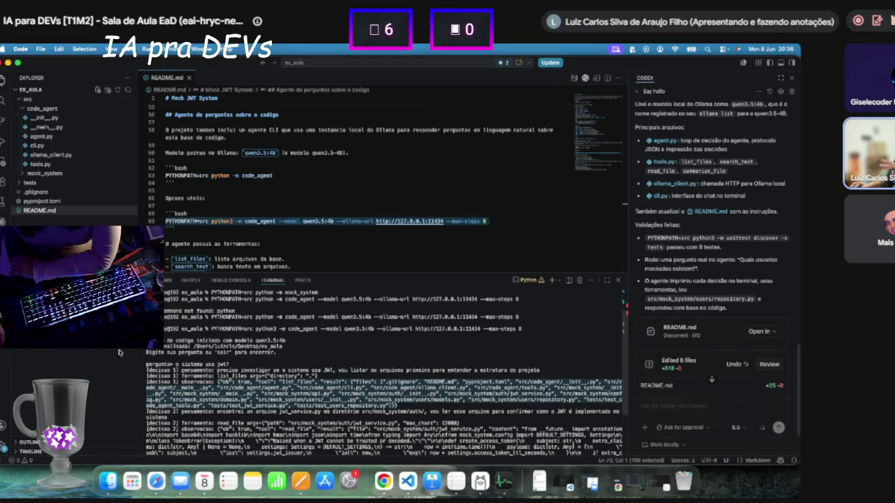
pyautogui.click(213, 382)
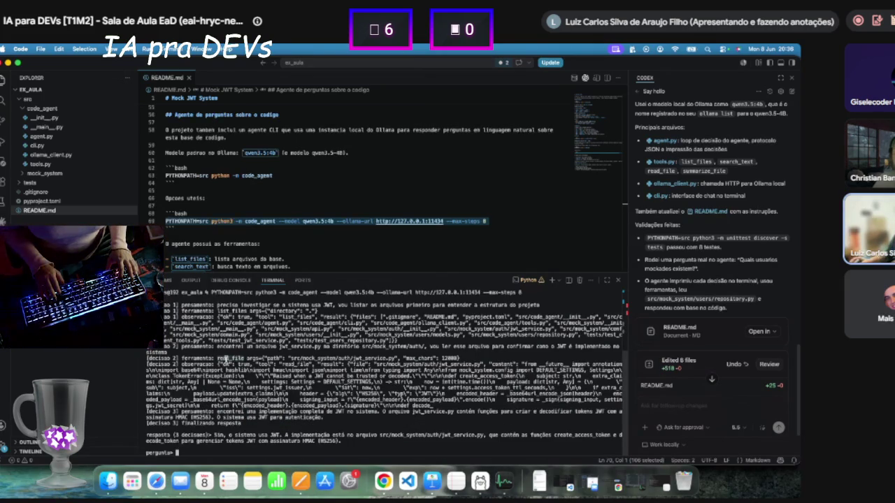
pyautogui.moveTo(191, 358)
pyautogui.mouseDown()
pyautogui.moveTo(432, 406)
pyautogui.moveTo(420, 411)
pyautogui.moveTo(445, 406)
pyautogui.mouseUp()
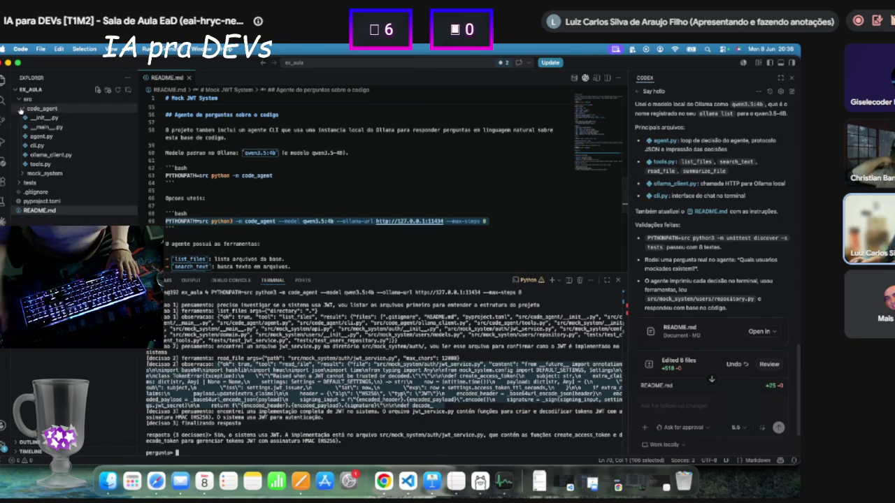
pyautogui.click(44, 173)
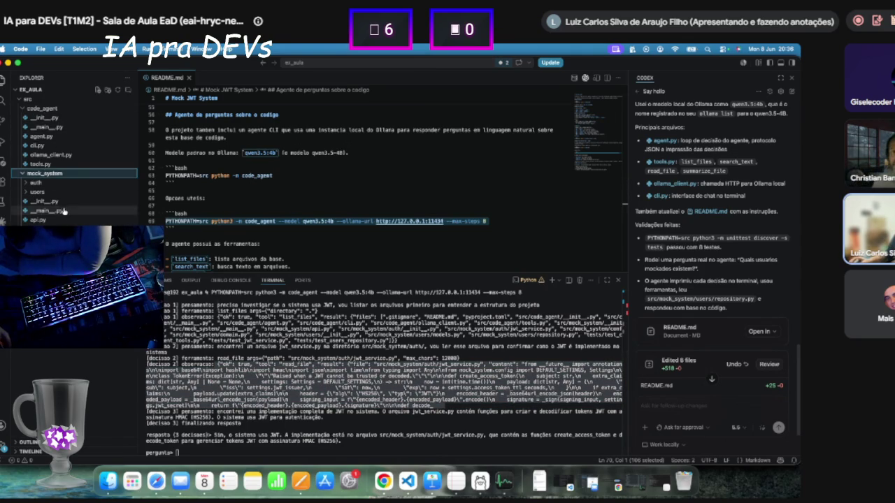
# Expand auth under mock_system and open jwt_service.py, scrolling through its code.
pyautogui.click(35, 183)
pyautogui.click(54, 202)
pyautogui.scroll(-10, 177, 187)
pyautogui.scroll(-15, 178, 186)
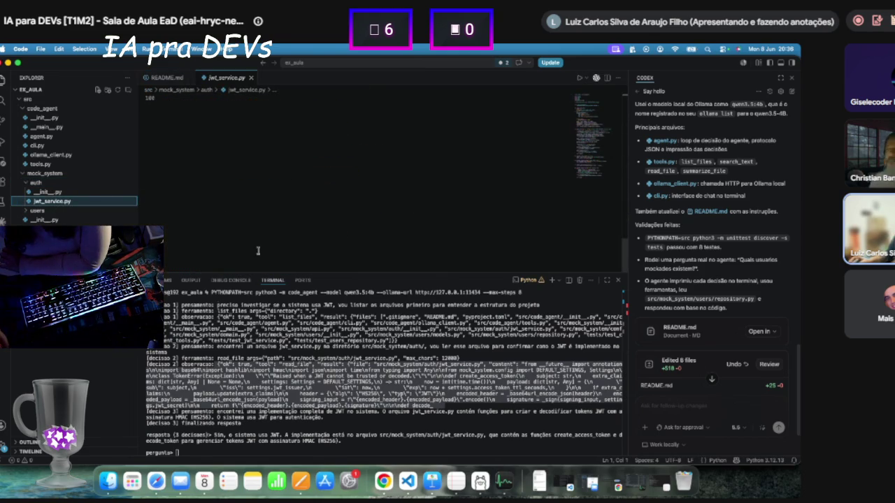
pyautogui.scroll(5, 215, 189)
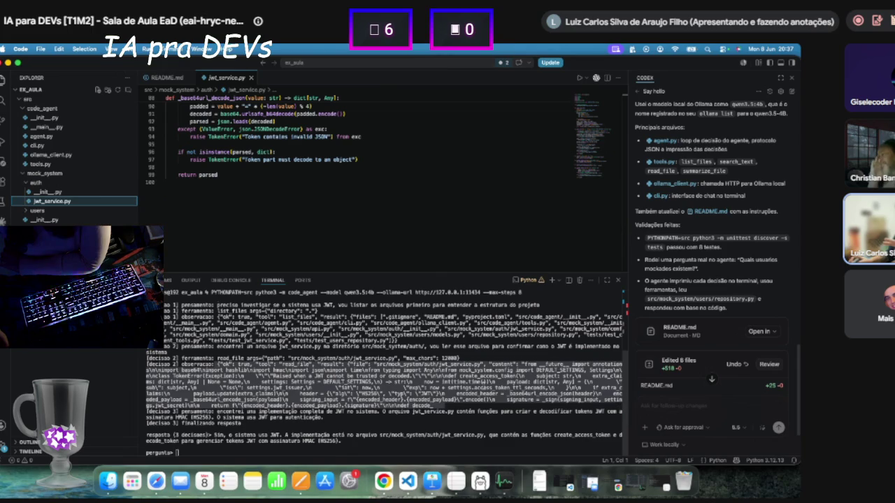
# Highlight the agent's JWT implementation conclusion and third decision in the terminal.
pyautogui.click(455, 391)
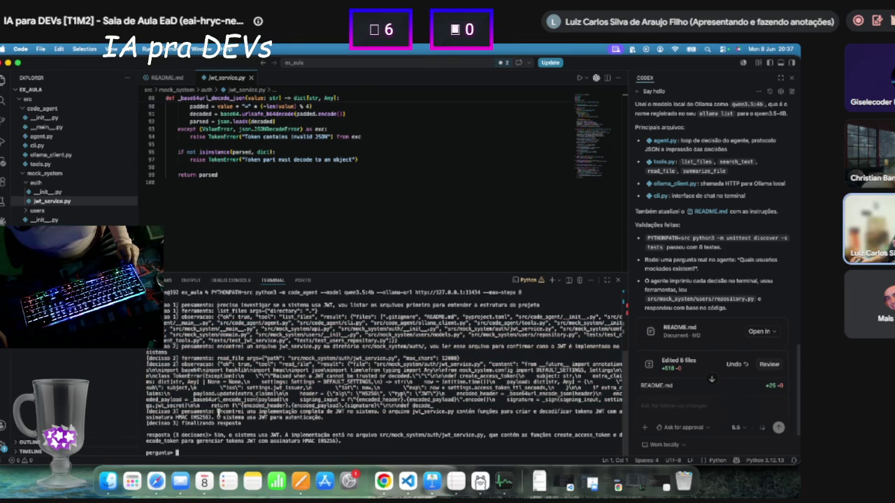
pyautogui.moveTo(327, 414); pyautogui.dragTo(530, 413)
pyautogui.click(545, 413)
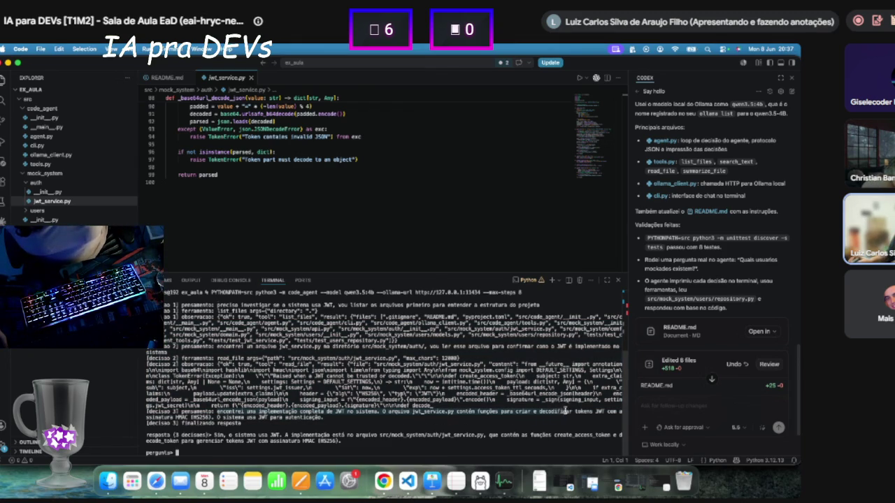
pyautogui.moveTo(585, 415); pyautogui.dragTo(168, 418)
pyautogui.click(168, 417)
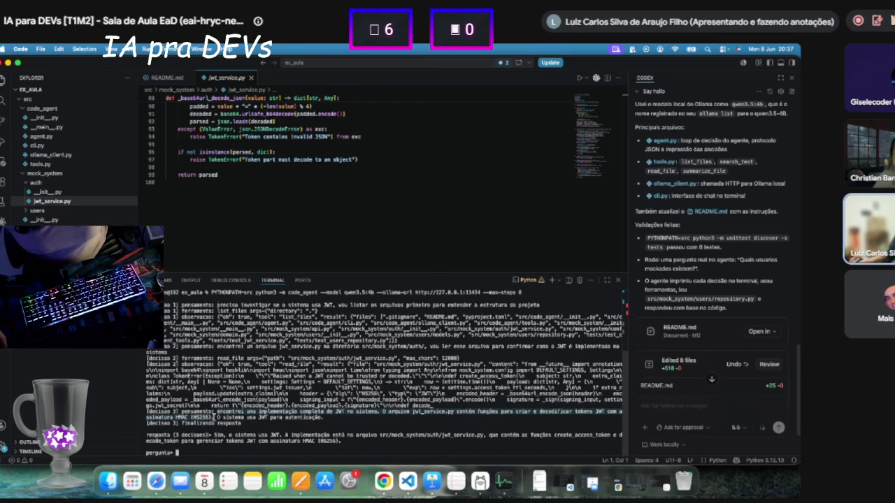
pyautogui.click(229, 418)
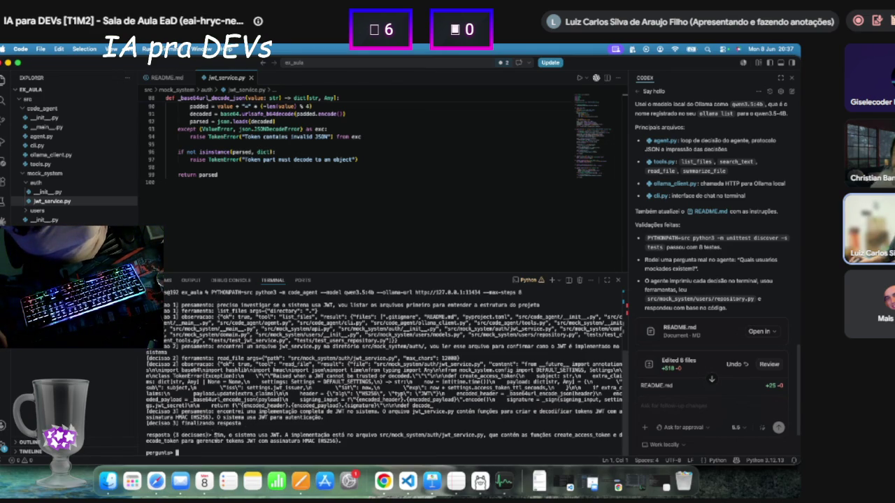
pyautogui.scroll(3, 214, 434)
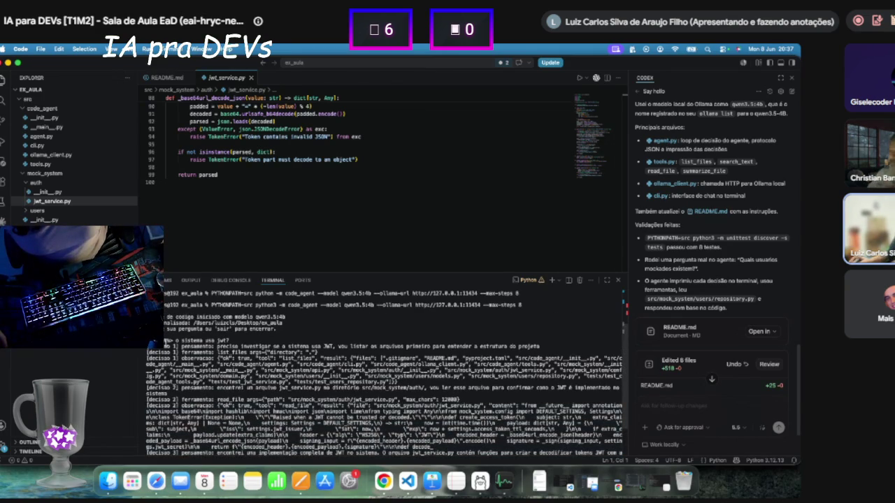
pyautogui.scroll(-3, 385, 377)
# Highlight the jwt_service.py path in the agent's final answer, then collapse the code_agent folder.
pyautogui.moveTo(266, 430); pyautogui.dragTo(249, 424)
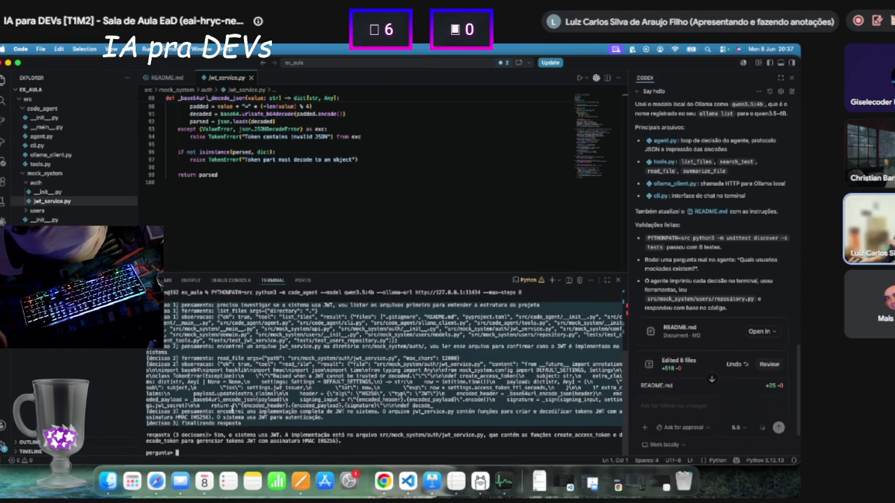
pyautogui.scroll(3, 190, 398)
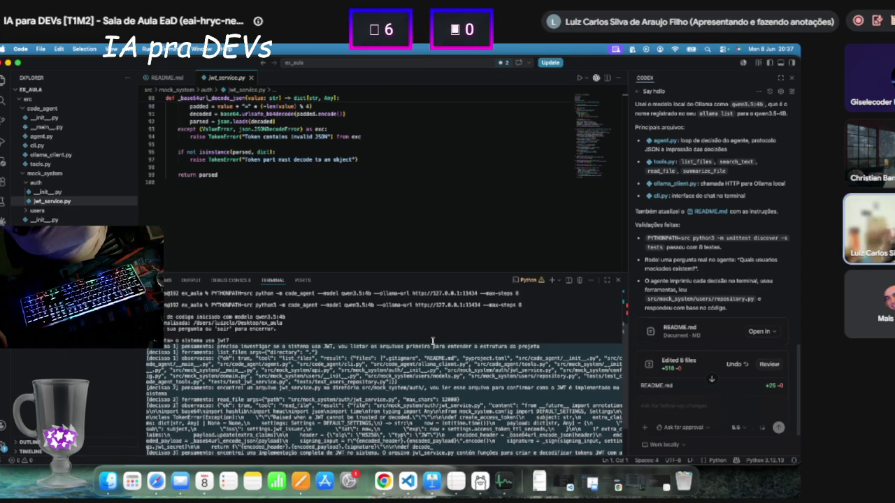
pyautogui.scroll(-2, 395, 324)
pyautogui.scroll(-2, 395, 324)
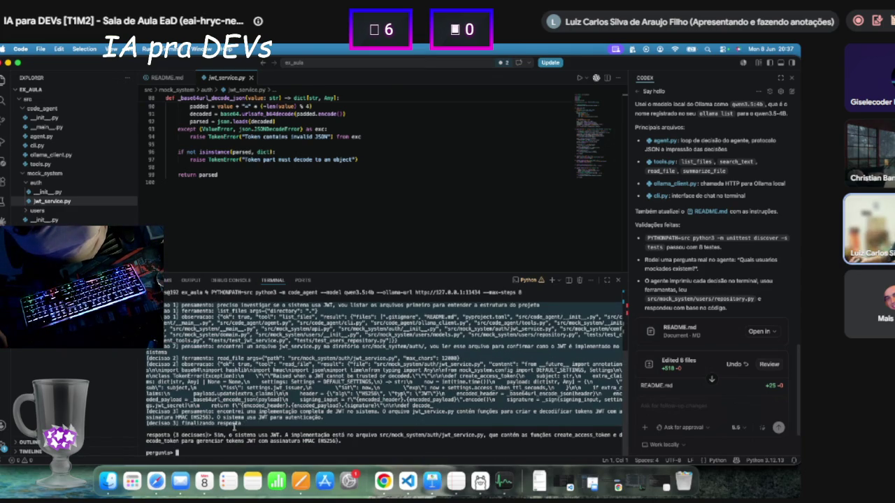
pyautogui.click(293, 435)
pyautogui.moveTo(400, 437); pyautogui.dragTo(490, 435)
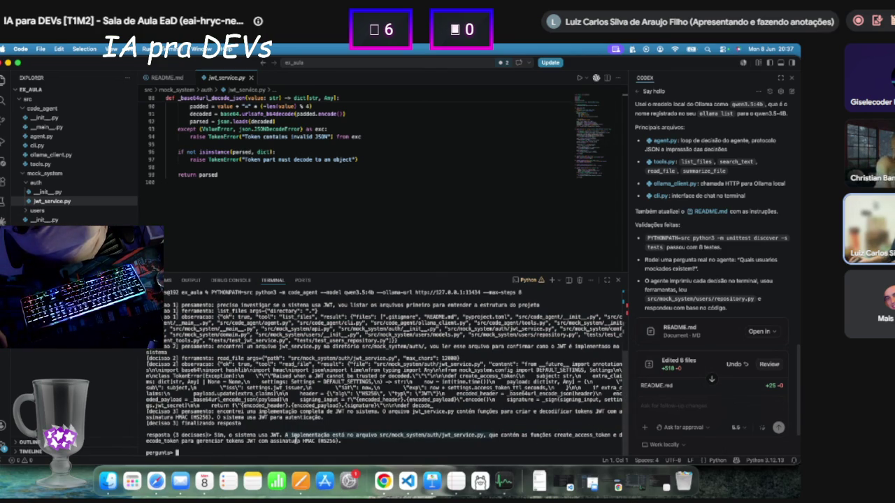
pyautogui.moveTo(344, 441); pyautogui.dragTo(63, 419)
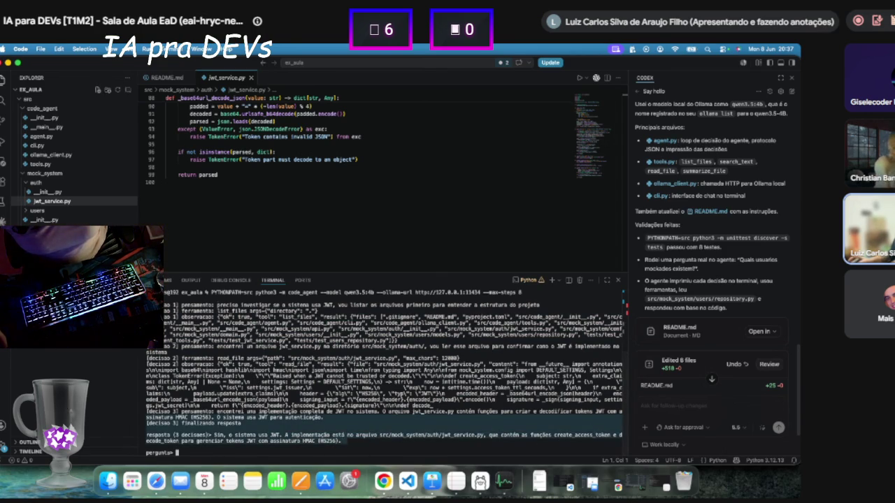
pyautogui.scroll(3, 238, 384)
pyautogui.scroll(-3, 238, 384)
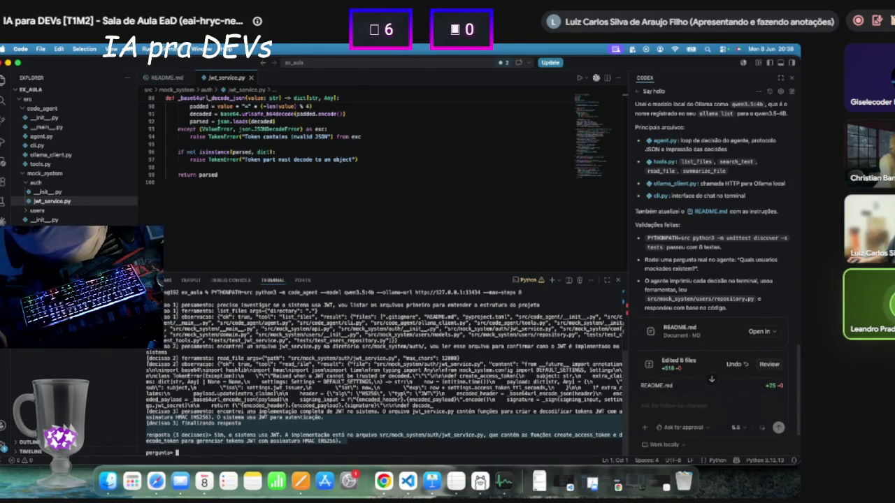
pyautogui.click(42, 108)
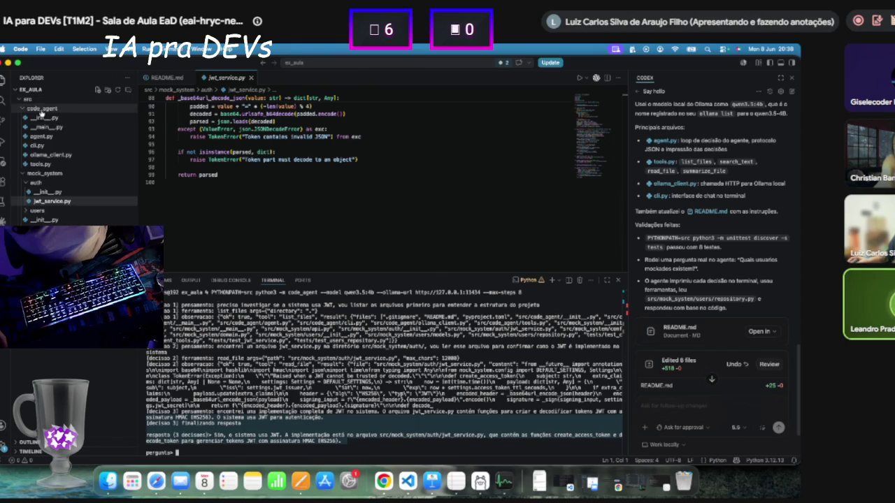
pyautogui.click(39, 118)
pyautogui.click(42, 109)
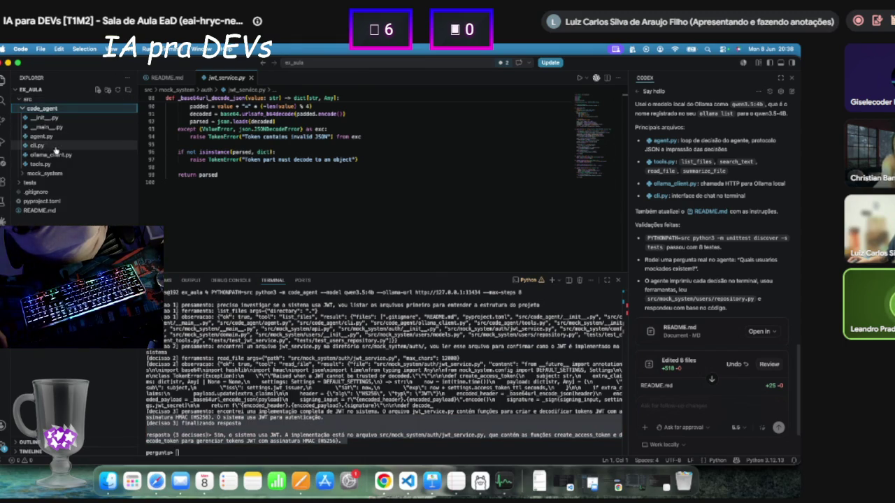
pyautogui.click(55, 137)
pyautogui.scroll(-8, 275, 166)
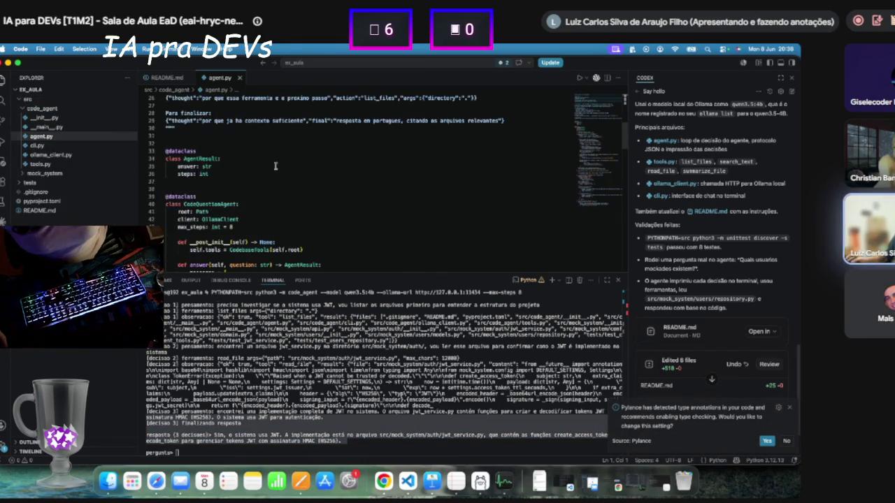
pyautogui.scroll(-15, 286, 170)
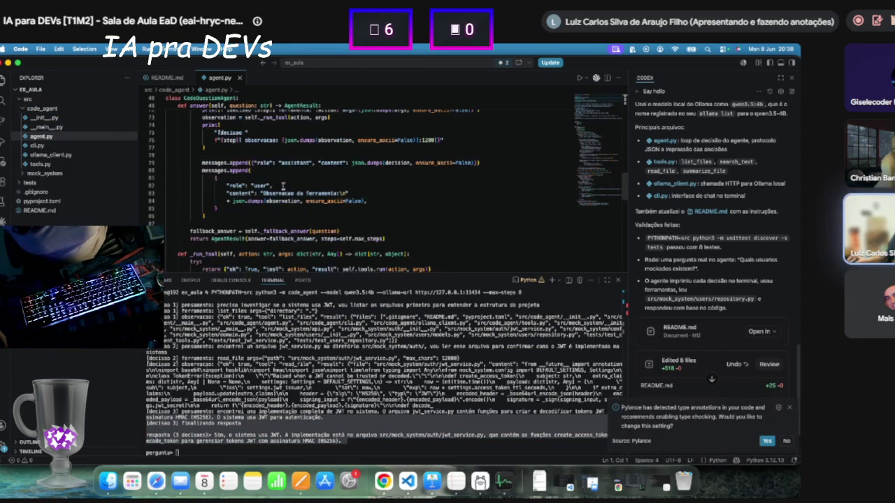
pyautogui.scroll(-13, 279, 185)
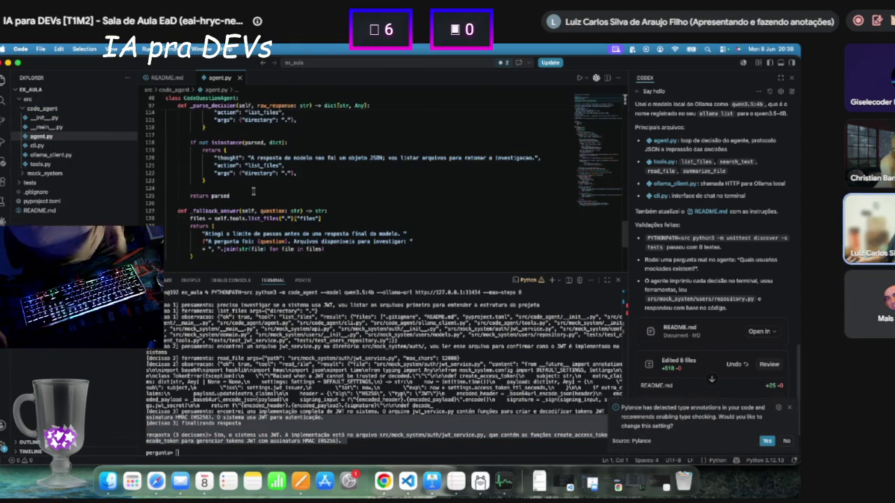
pyautogui.scroll(20, 240, 218)
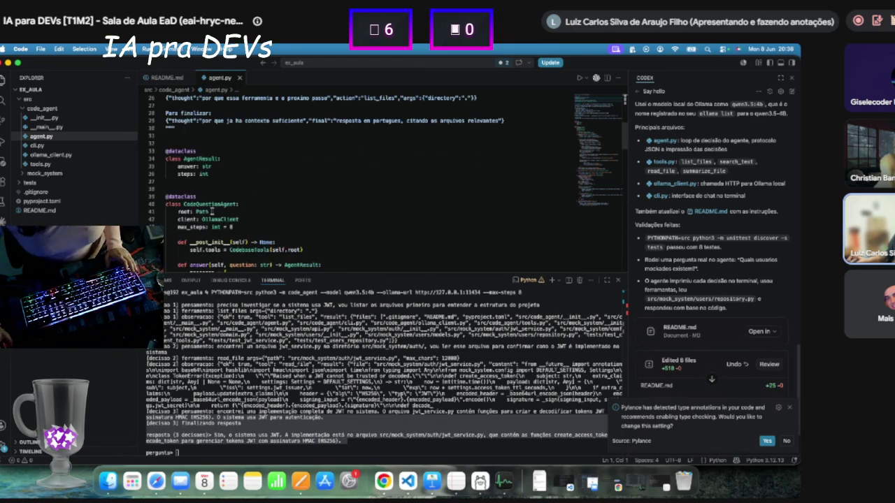
pyautogui.scroll(7, 190, 181)
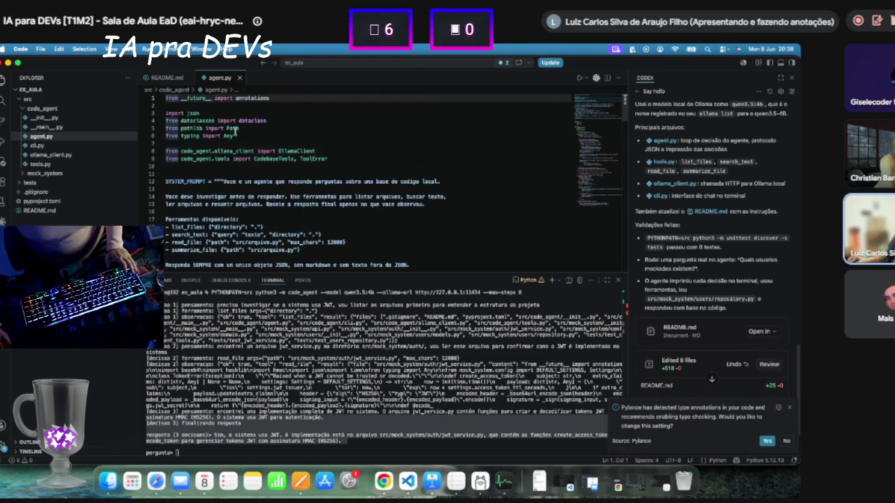
pyautogui.scroll(-13, 226, 140)
pyautogui.scroll(2, 212, 148)
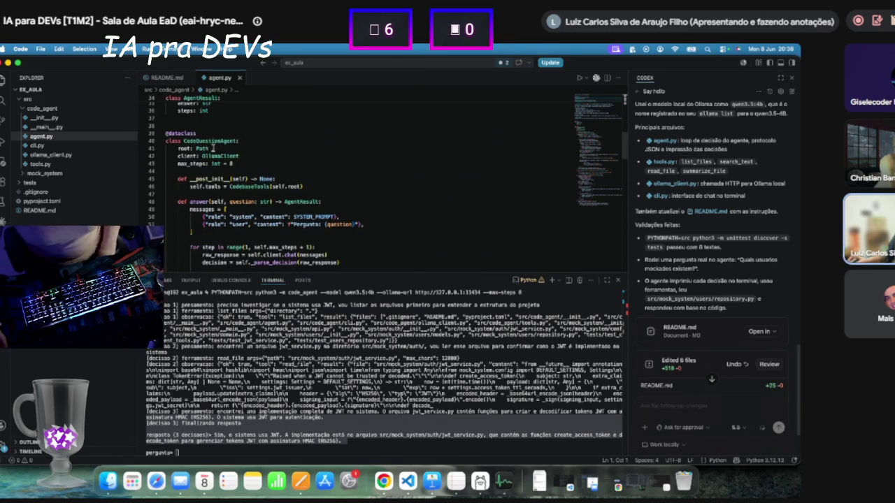
pyautogui.doubleClick(187, 140)
pyautogui.scroll(2, 307, 151)
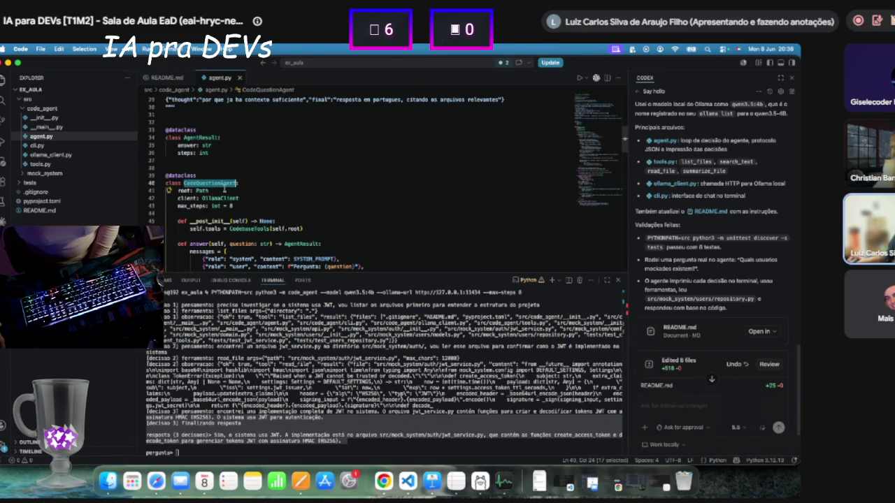
pyautogui.moveTo(178, 198); pyautogui.dragTo(250, 205)
pyautogui.click(250, 205)
pyautogui.scroll(-3, 196, 178)
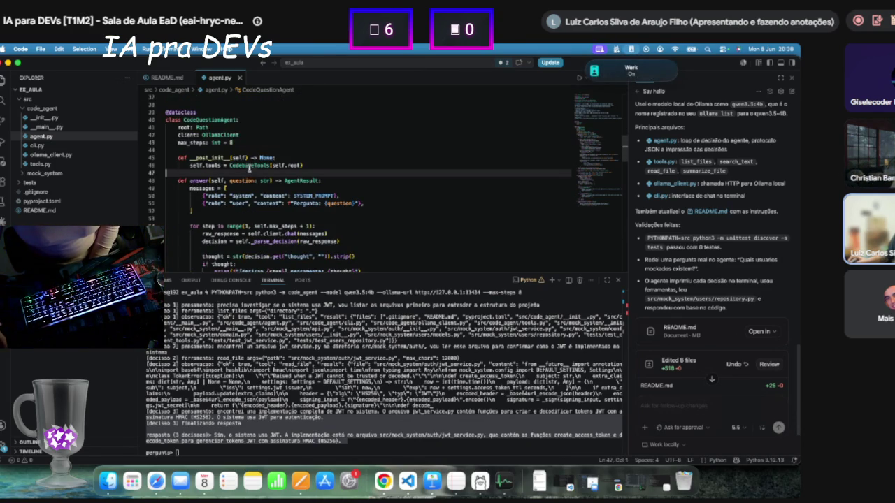
pyautogui.doubleClick(249, 166)
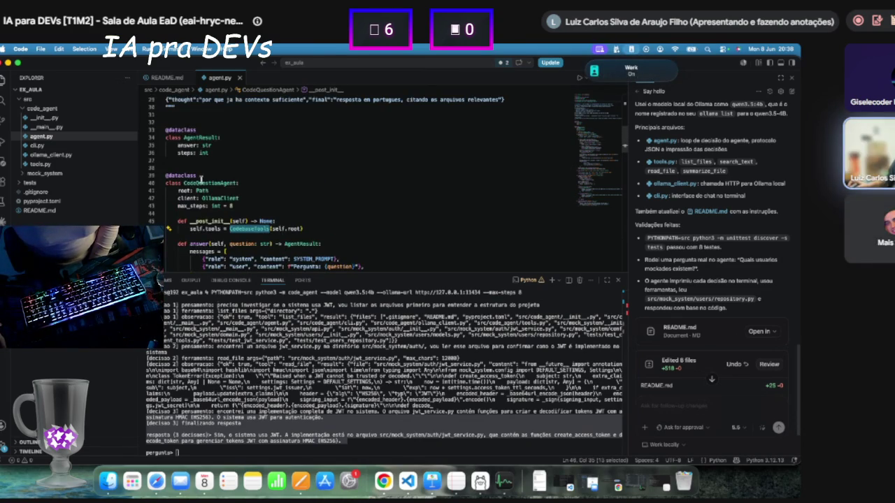
pyautogui.scroll(1, 219, 205)
pyautogui.scroll(-3, 224, 203)
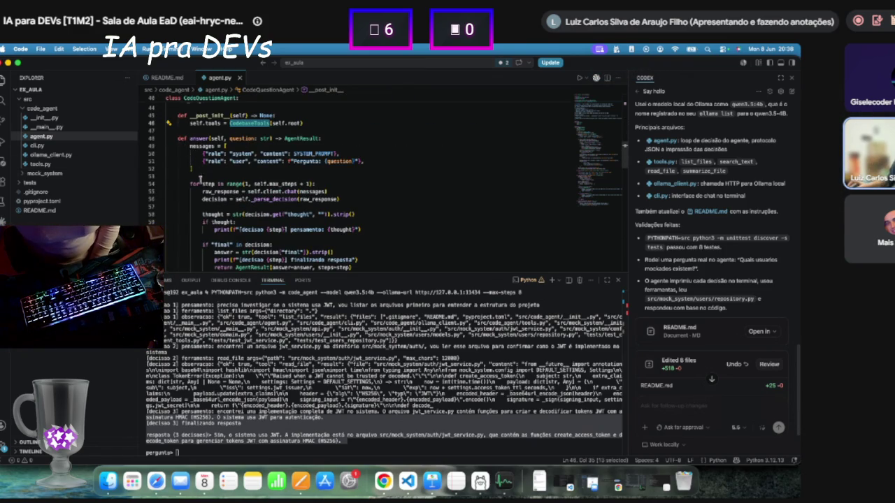
pyautogui.scroll(-2, 201, 178)
pyautogui.moveTo(190, 141); pyautogui.dragTo(326, 138)
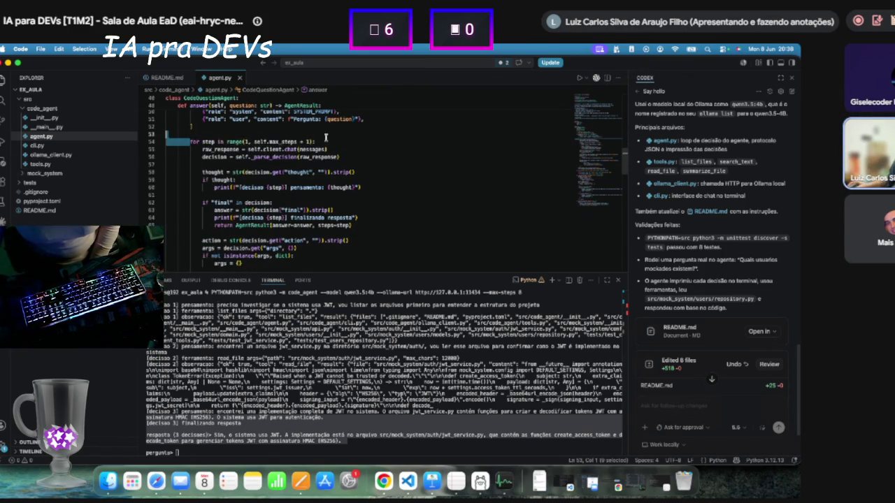
pyautogui.moveTo(203, 150)
pyautogui.mouseDown()
pyautogui.moveTo(318, 155)
pyautogui.moveTo(345, 146)
pyautogui.mouseUp()
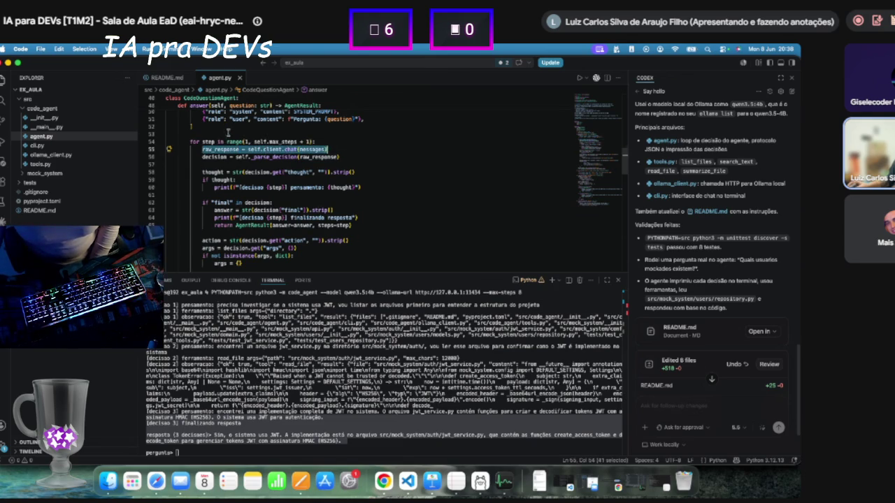
pyautogui.scroll(1, 228, 131)
pyautogui.moveTo(202, 178); pyautogui.dragTo(330, 178)
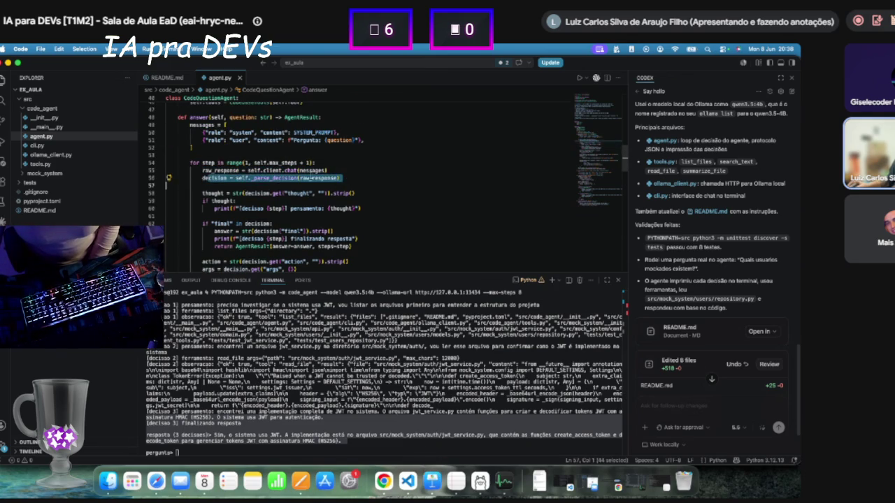
pyautogui.doubleClick(277, 178)
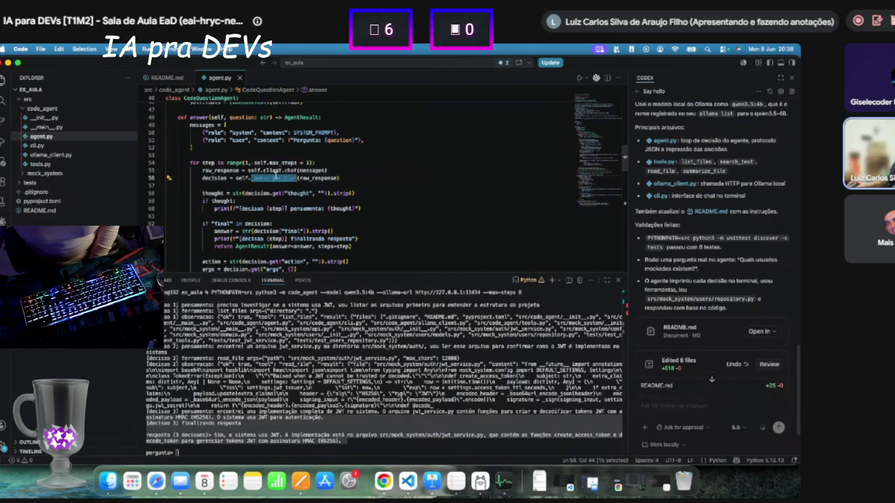
pyautogui.press('F12')
pyautogui.scroll(-1, 231, 160)
pyautogui.scroll(1, 202, 144)
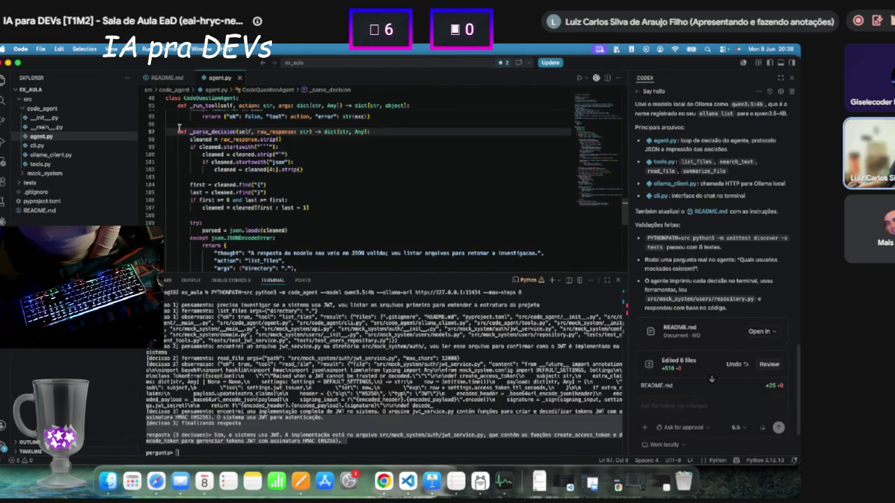
pyautogui.moveTo(178, 131)
pyautogui.mouseDown()
pyautogui.moveTo(307, 172)
pyautogui.moveTo(293, 231)
pyautogui.moveTo(298, 203)
pyautogui.moveTo(297, 218)
pyautogui.moveTo(273, 239)
pyautogui.mouseUp()
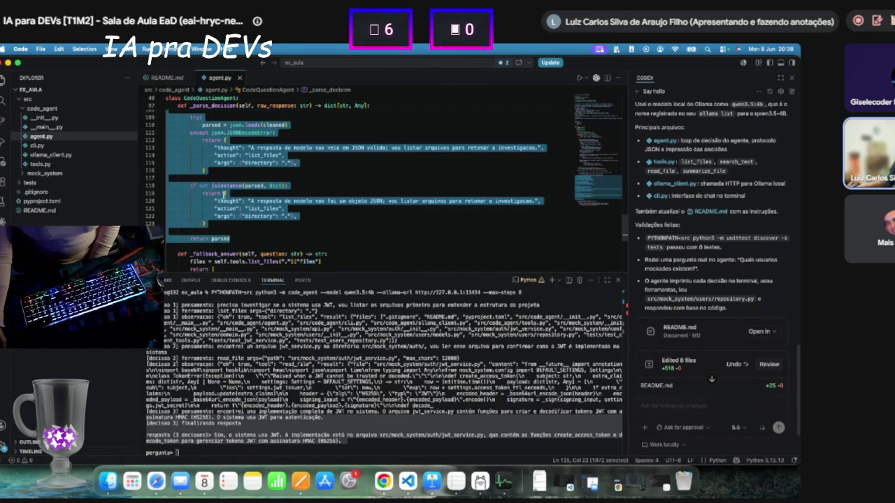
pyautogui.click(228, 201)
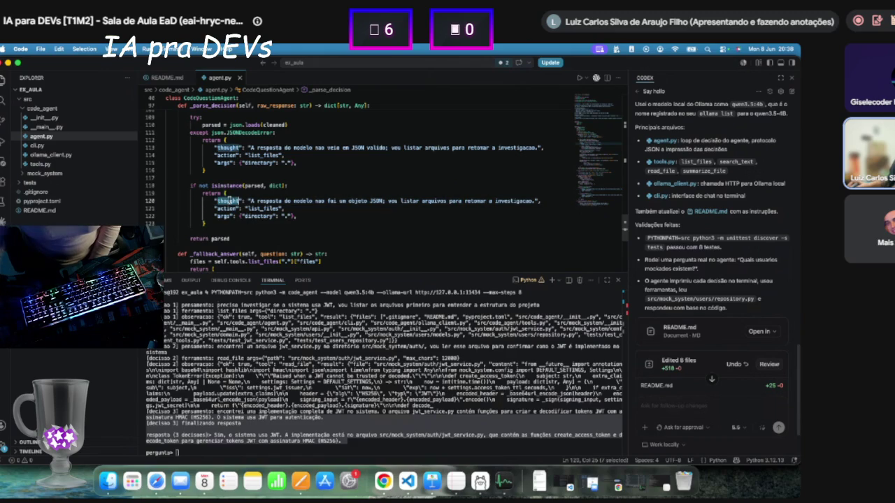
pyautogui.click(225, 208)
pyautogui.doubleClick(223, 216)
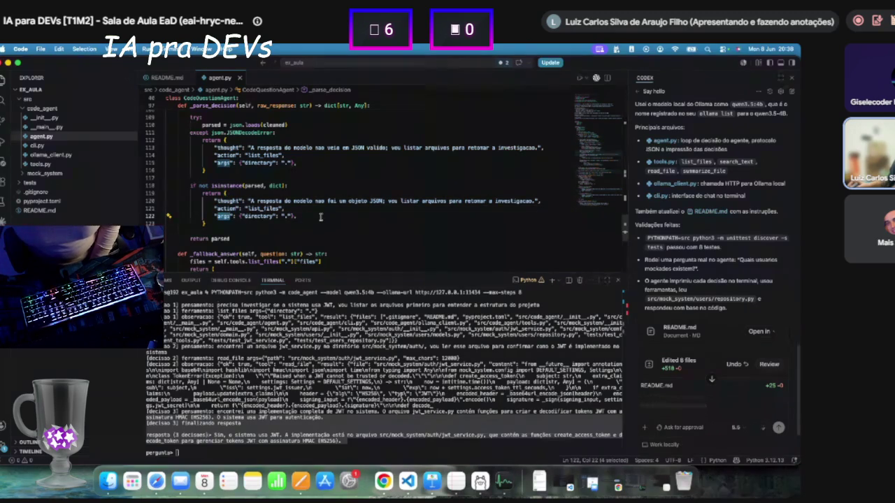
pyautogui.scroll(15, 320, 217)
pyautogui.scroll(3, 271, 203)
pyautogui.scroll(-3, 198, 184)
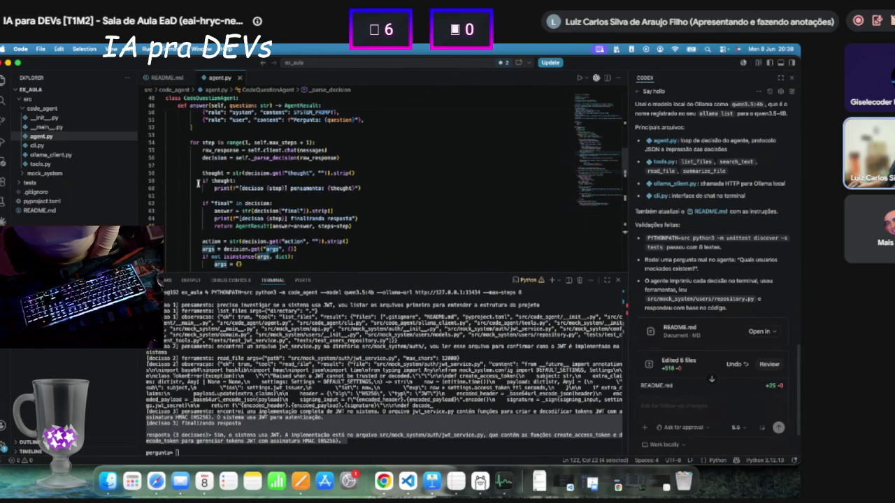
pyautogui.moveTo(202, 172); pyautogui.dragTo(343, 173)
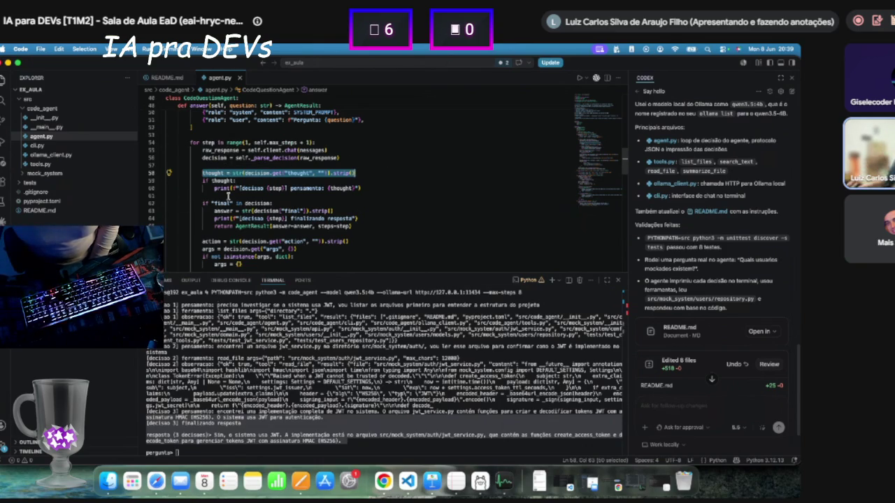
pyautogui.doubleClick(220, 150)
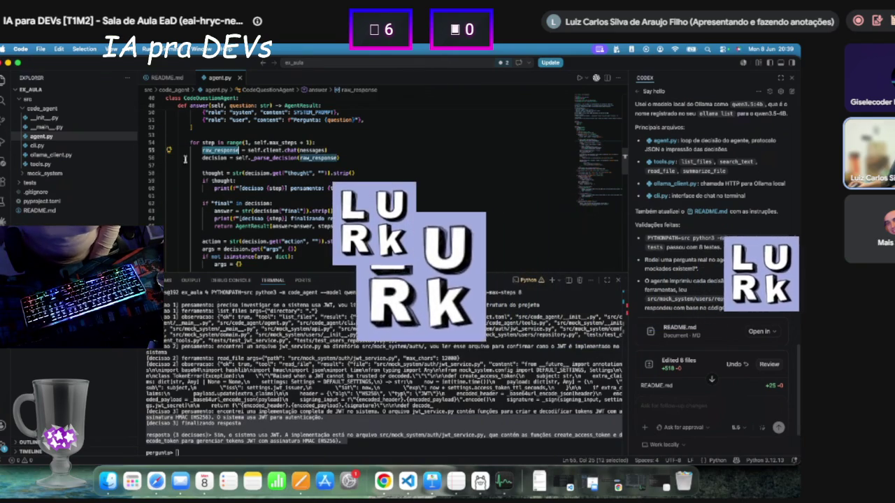
pyautogui.doubleClick(214, 158)
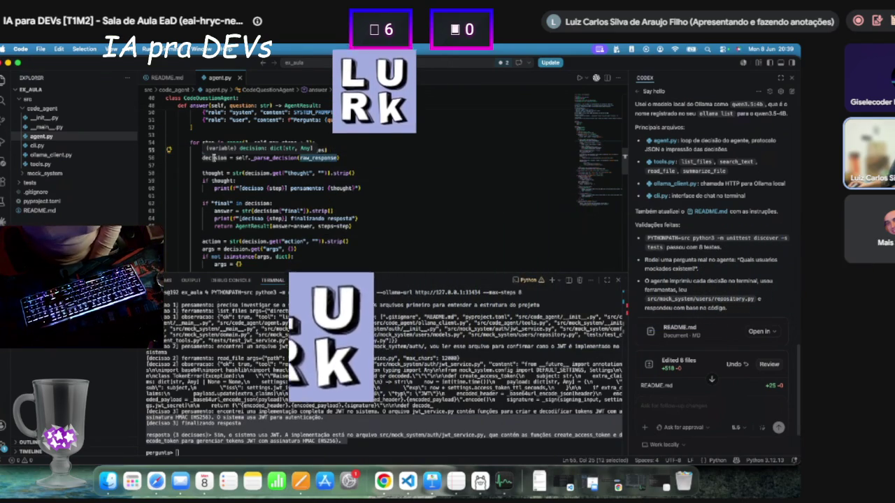
pyautogui.doubleClick(212, 173)
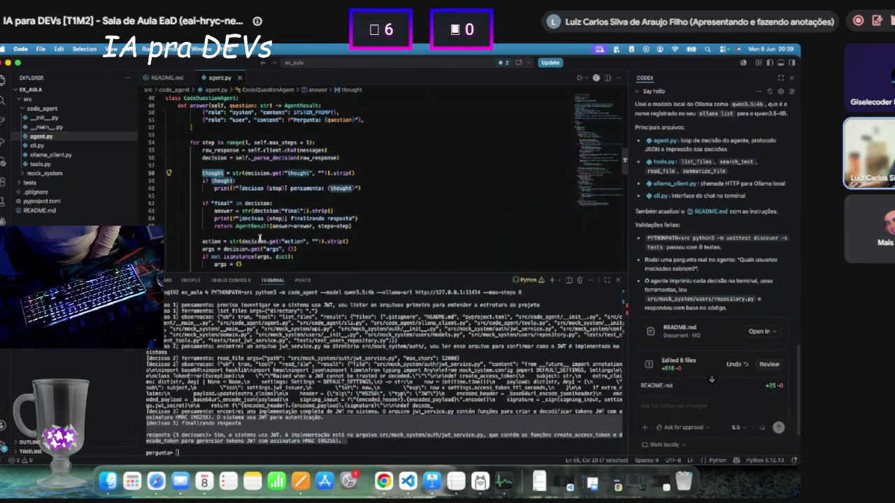
pyautogui.doubleClick(306, 188)
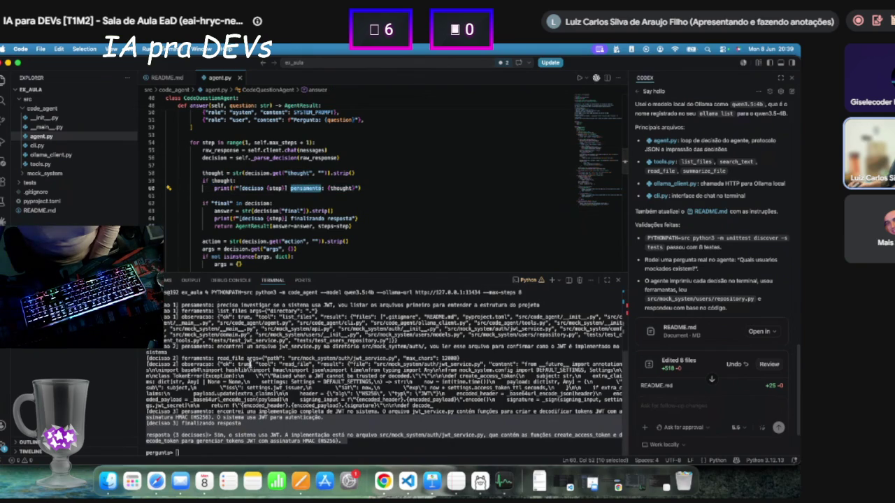
pyautogui.doubleClick(222, 203)
pyautogui.doubleClick(234, 188)
pyautogui.scroll(-6, 238, 203)
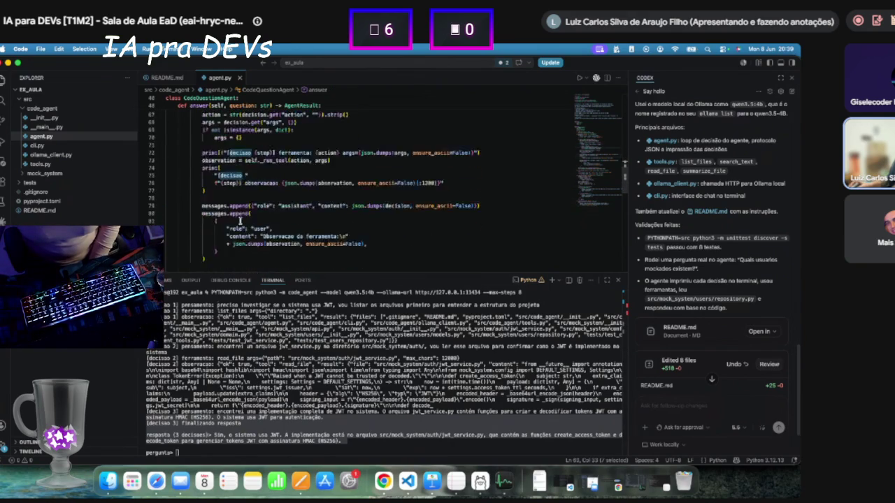
pyautogui.scroll(-2, 240, 221)
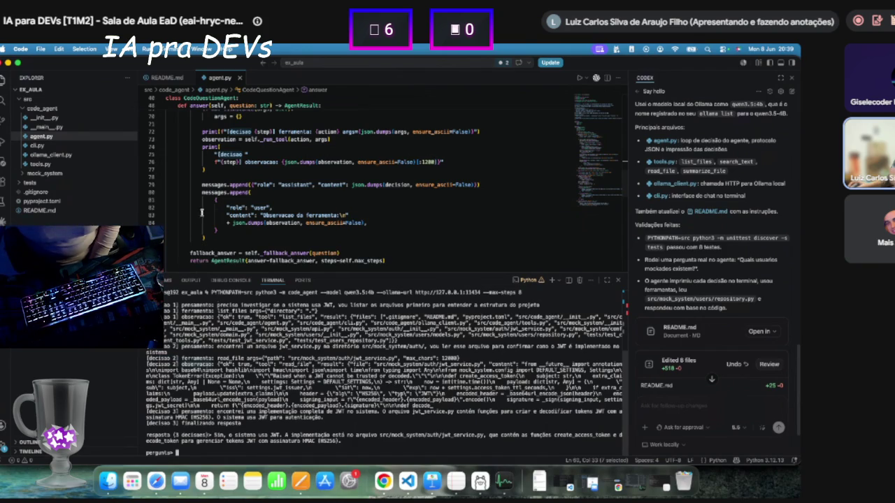
pyautogui.scroll(-3, 239, 207)
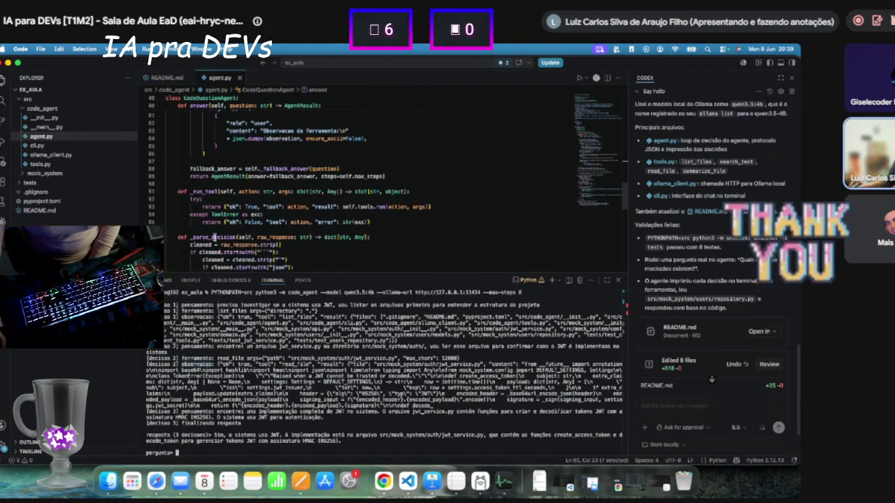
pyautogui.click(56, 154)
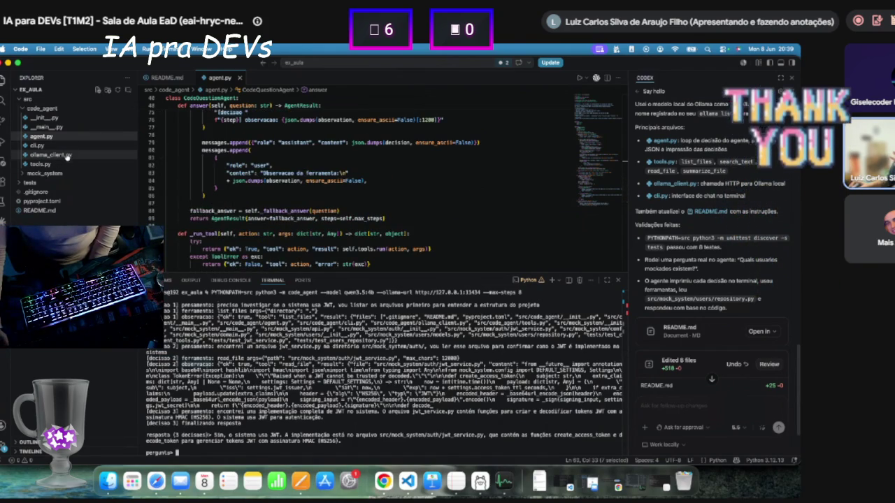
pyautogui.scroll(-4, 288, 184)
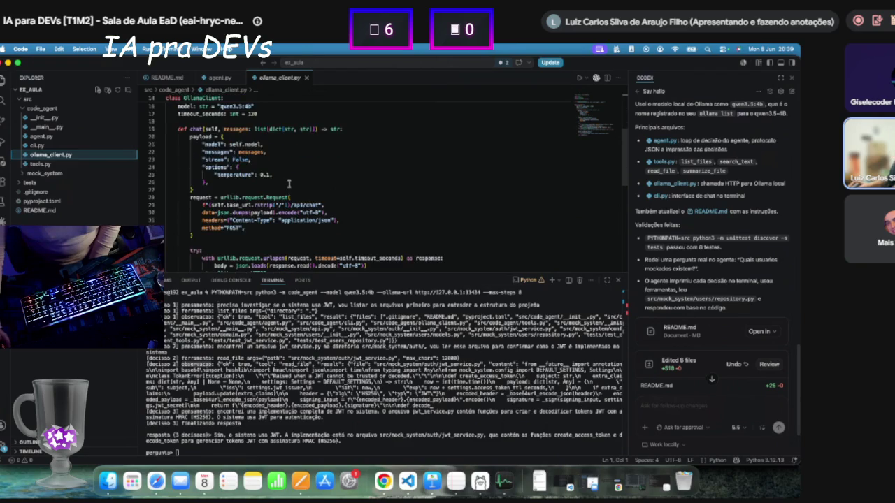
pyautogui.scroll(5, 231, 231)
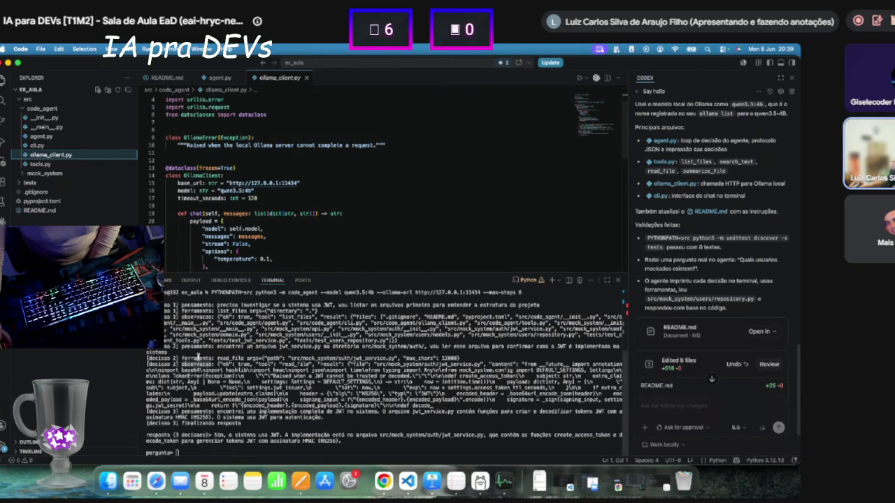
pyautogui.click(73, 164)
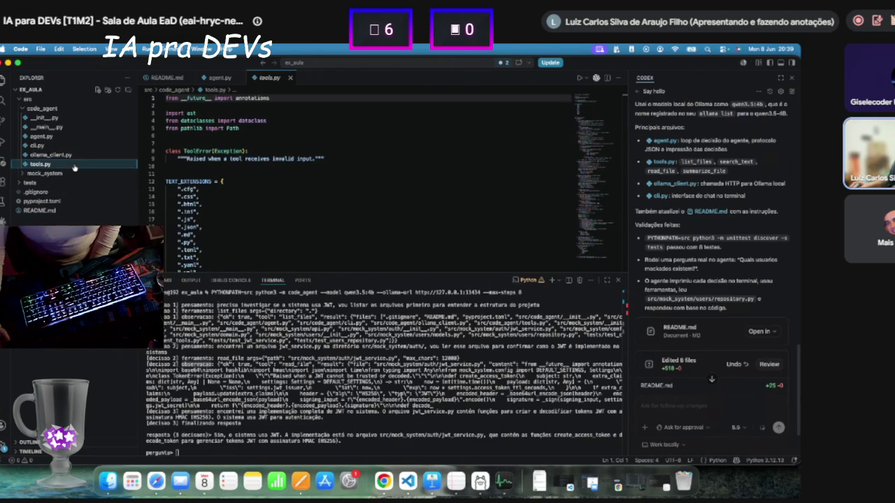
pyautogui.scroll(-2, 357, 209)
pyautogui.scroll(-1, 347, 207)
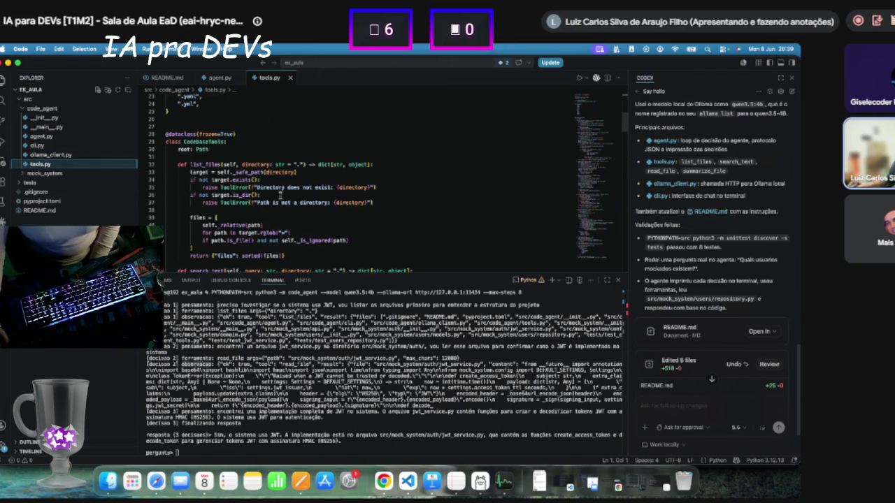
pyautogui.doubleClick(210, 142)
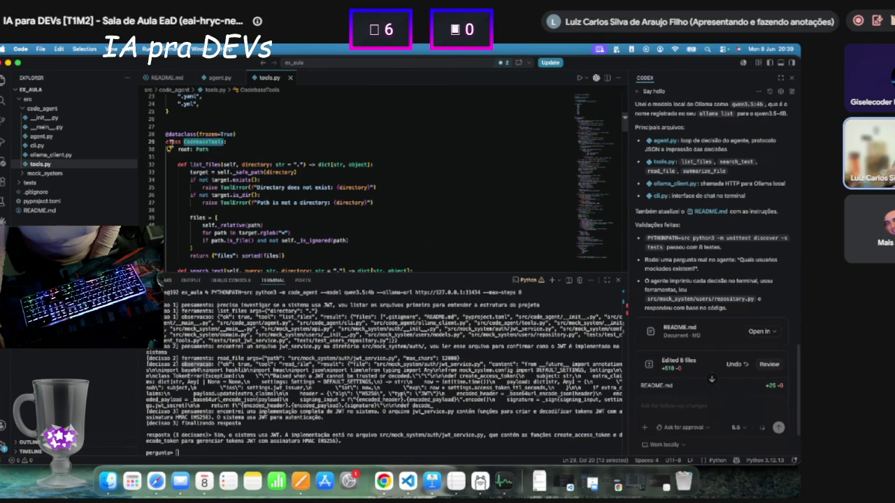
pyautogui.moveTo(209, 145)
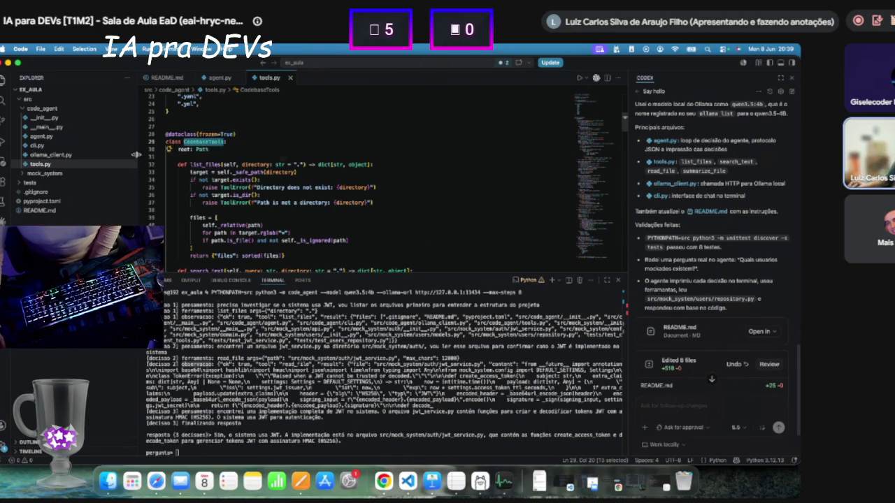
pyautogui.scroll(-3, 190, 144)
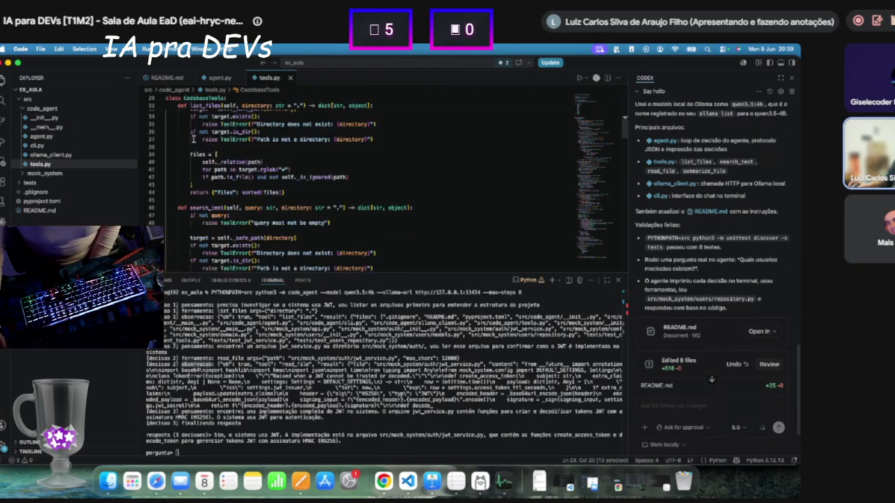
pyautogui.scroll(-2, 193, 139)
pyautogui.scroll(-1, 195, 170)
pyautogui.scroll(6, 237, 209)
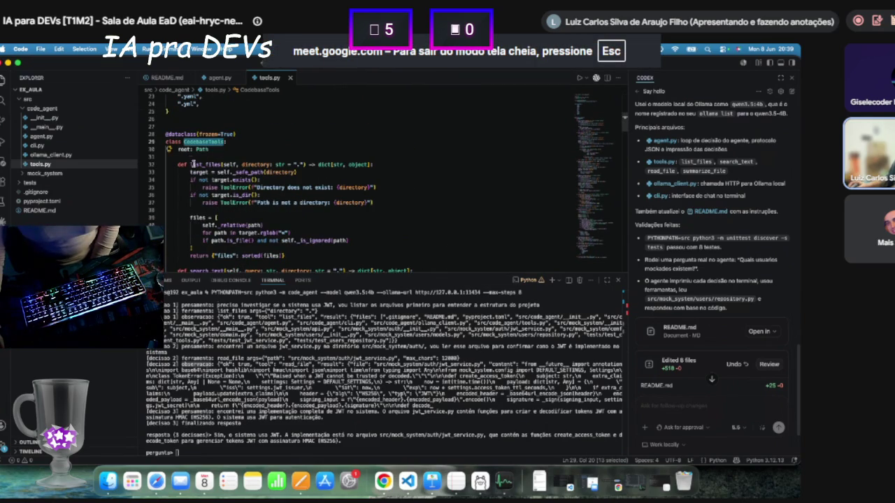
pyautogui.moveTo(189, 163)
pyautogui.mouseDown()
pyautogui.moveTo(230, 173)
pyautogui.moveTo(181, 143)
pyautogui.moveTo(168, 147)
pyautogui.mouseUp()
pyautogui.press('super+z')
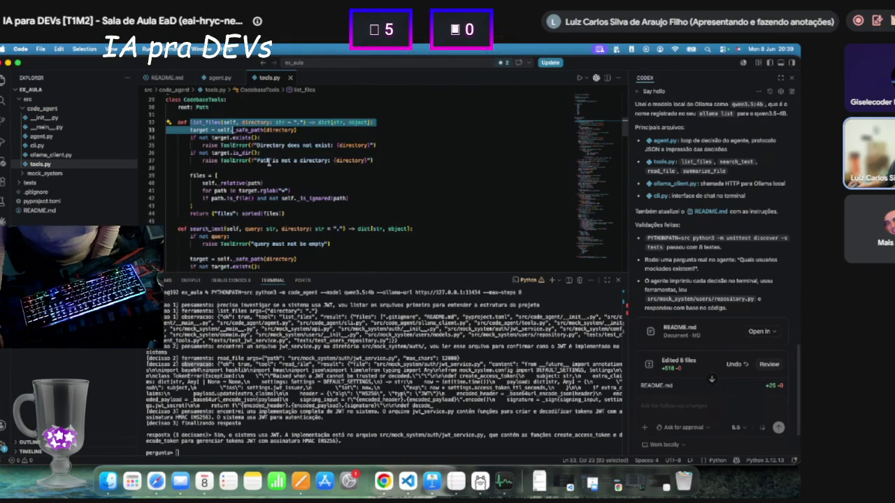
pyautogui.doubleClick(205, 122)
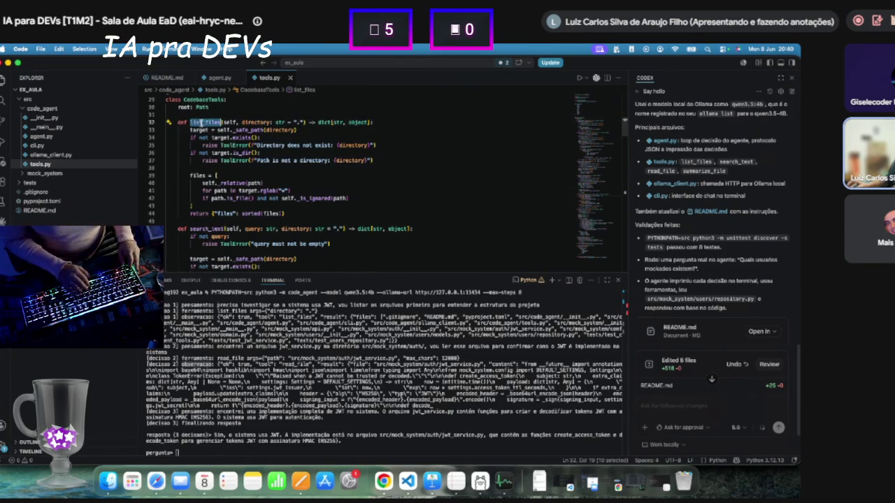
pyautogui.moveTo(168, 122); pyautogui.dragTo(309, 199)
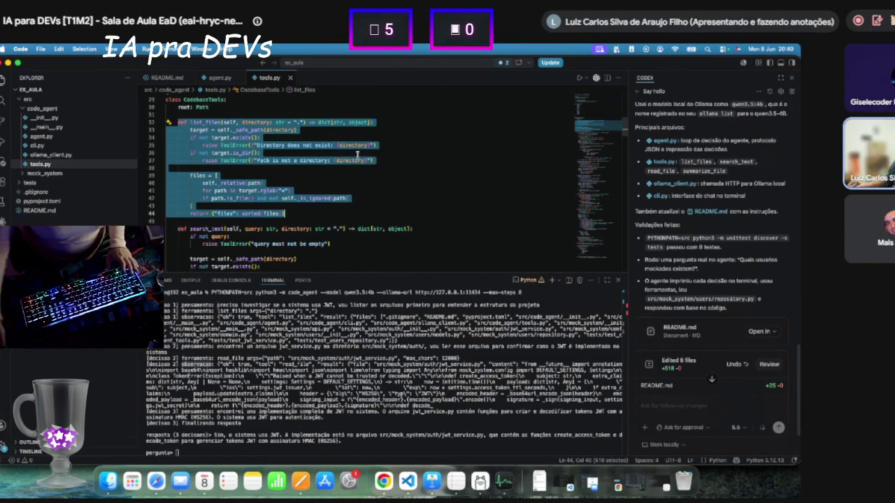
pyautogui.click(393, 117)
pyautogui.click(386, 123)
# Add a triple-quoted Portuguese docstring to list_files: lists files from a disk path, ideally code files.
pyautogui.press('Return')
pyautogui.write('"""')
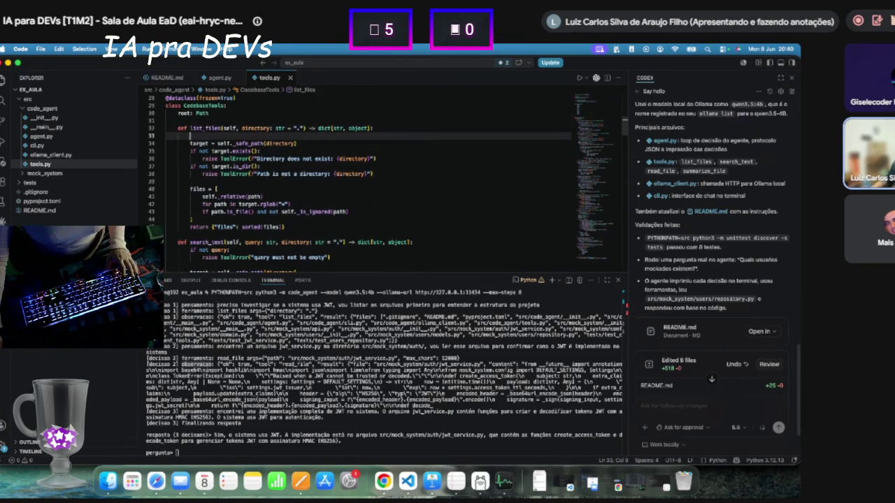
pyautogui.press('Return')
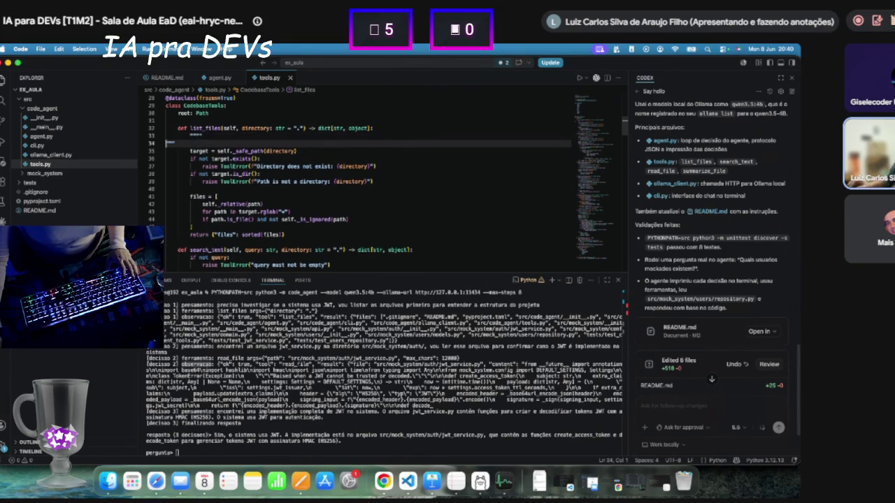
pyautogui.press('Return')
pyautogui.click(166, 144)
pyautogui.write('Funçao que lista arquivos dado um caminho no disco. Idealmente serão arquivos de cód')
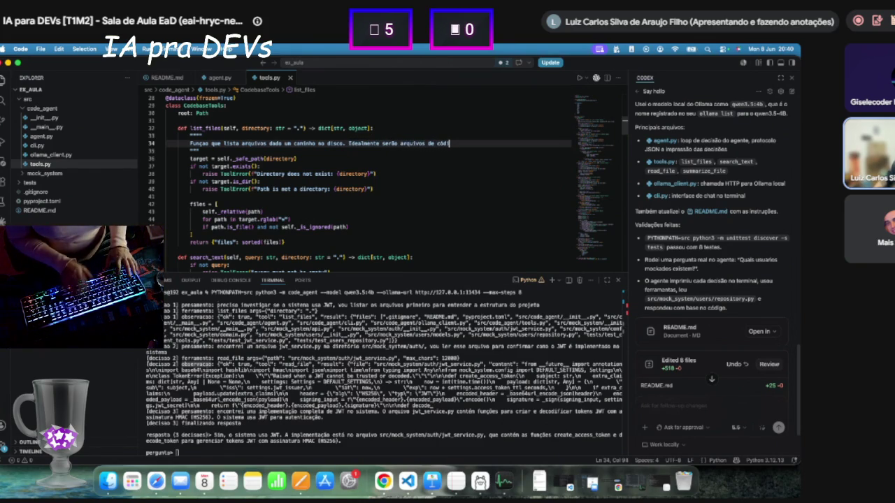
pyautogui.write('igo.')
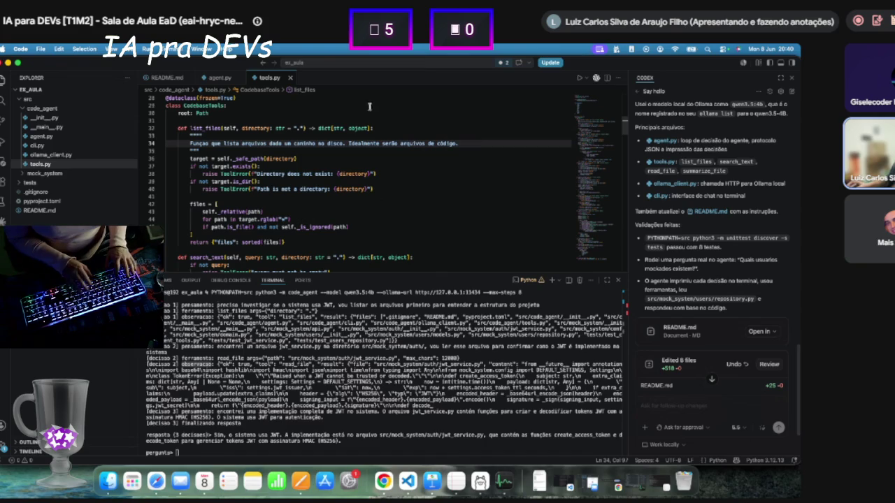
pyautogui.hotkey('shift', 'Up')
pyautogui.hotkey('shift', 'Down')
pyautogui.hotkey('shift', 'Down')
pyautogui.click(345, 143)
pyautogui.hotkey('shift', 'End')
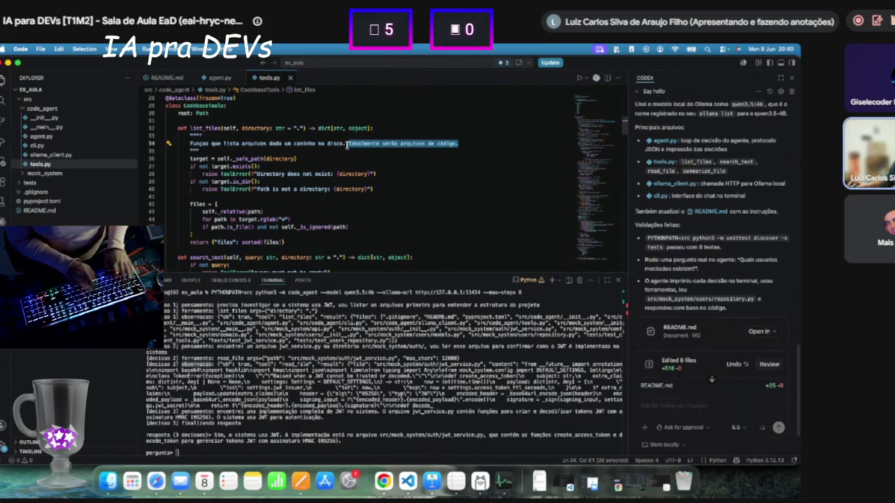
pyautogui.scroll(-2, 300, 190)
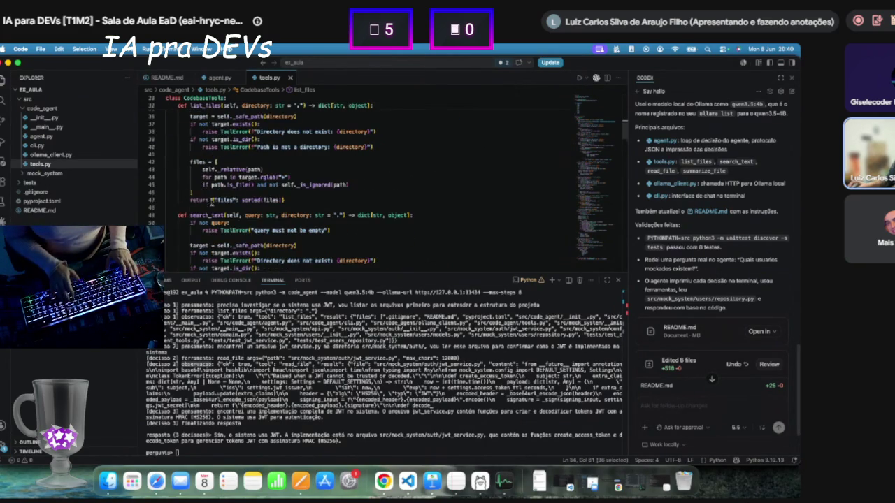
pyautogui.scroll(-2, 215, 201)
pyautogui.scroll(4, 231, 199)
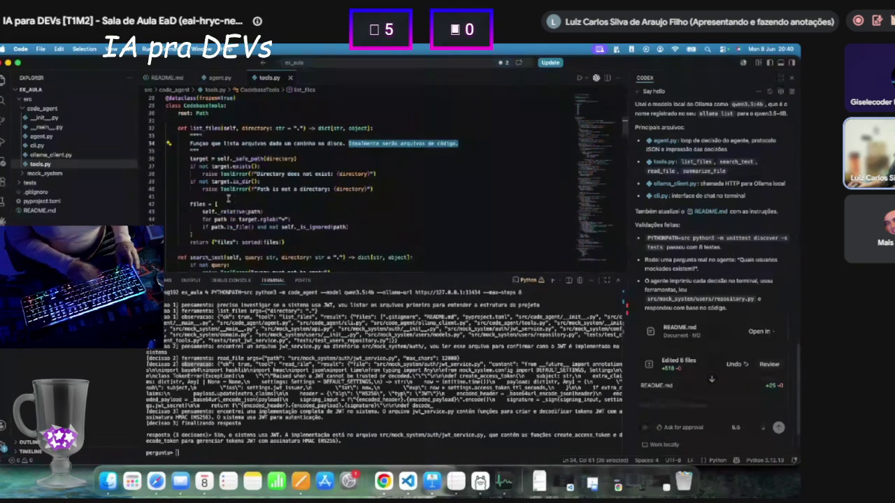
pyautogui.moveTo(190, 158); pyautogui.dragTo(297, 160)
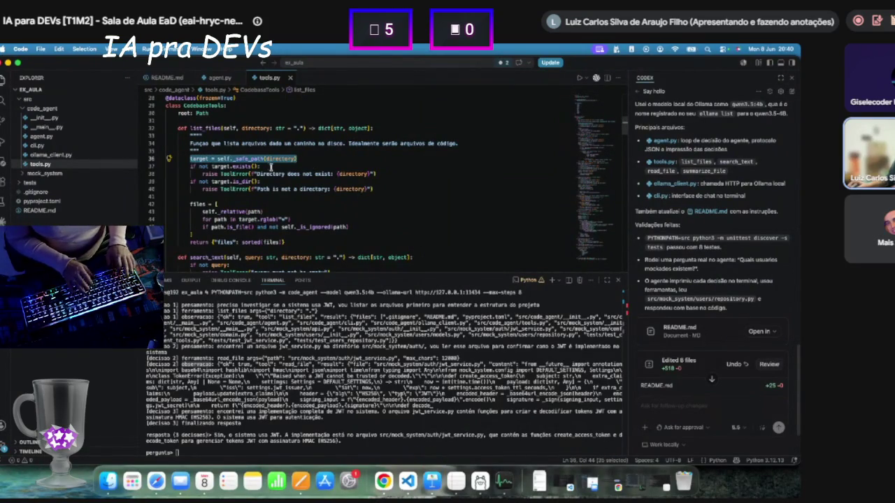
pyautogui.tripleClick(246, 159)
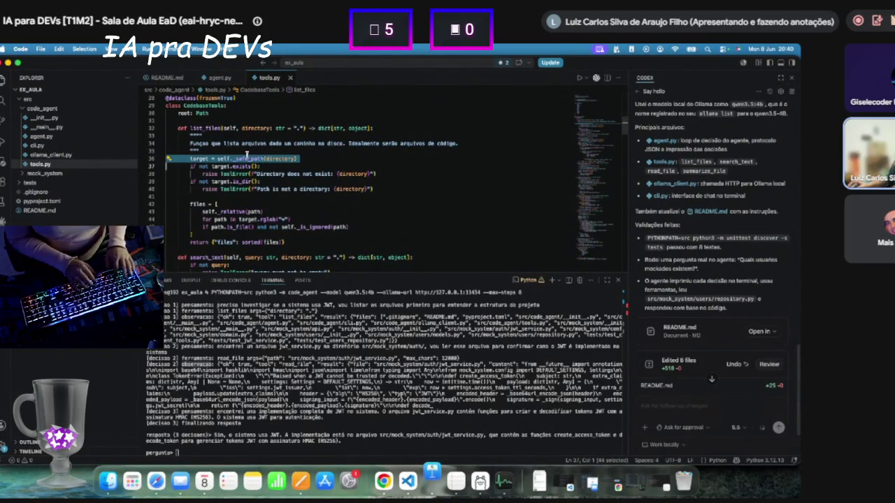
pyautogui.scroll(-1, 211, 208)
pyautogui.scroll(-4, 211, 203)
pyautogui.doubleClick(202, 152)
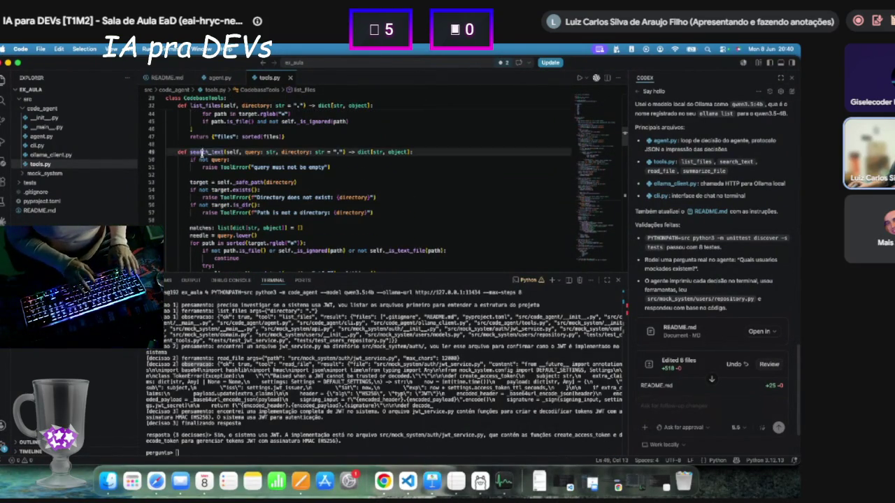
pyautogui.moveTo(254, 167); pyautogui.dragTo(306, 167)
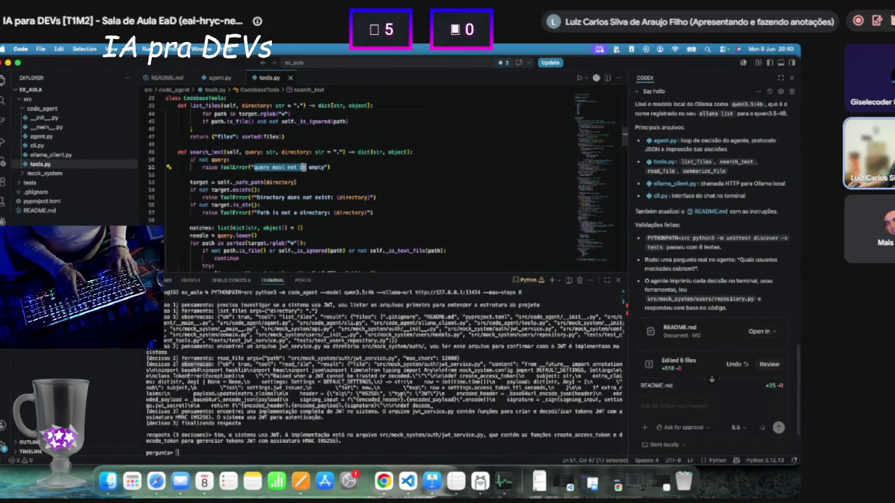
pyautogui.scroll(-2, 238, 186)
pyautogui.moveTo(187, 185); pyautogui.dragTo(354, 215)
pyautogui.scroll(-5, 351, 238)
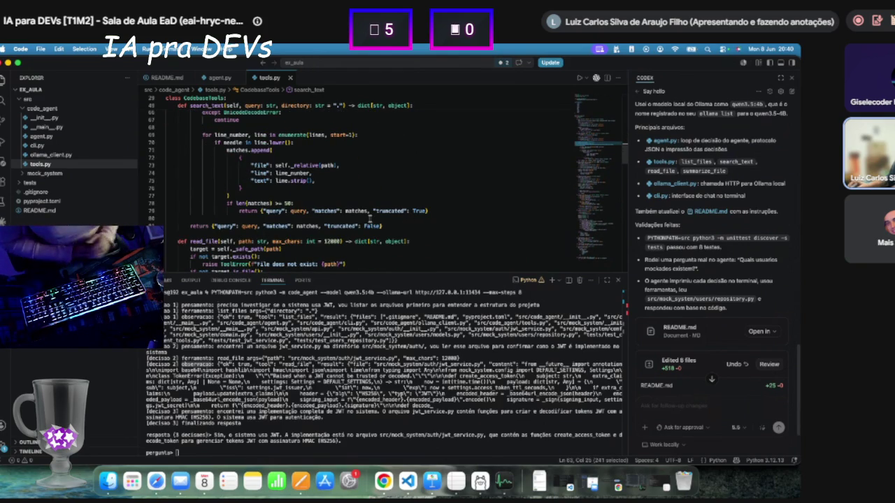
pyautogui.scroll(2, 224, 336)
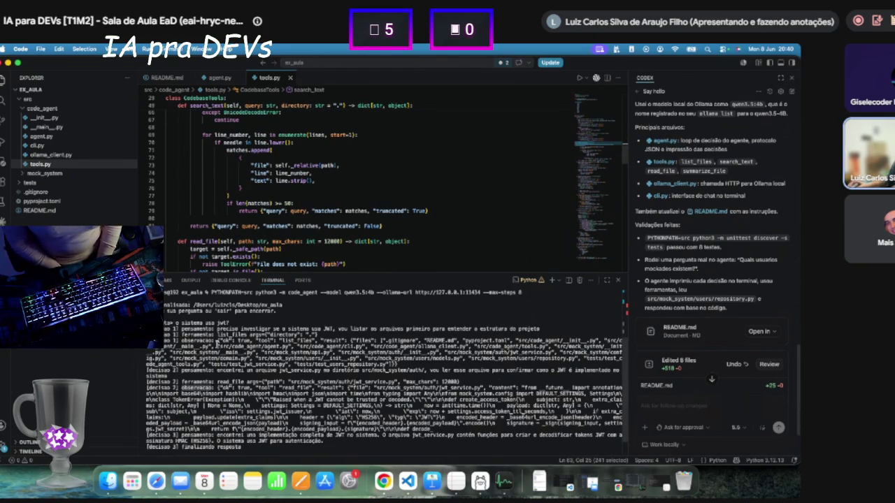
pyautogui.scroll(5, 201, 135)
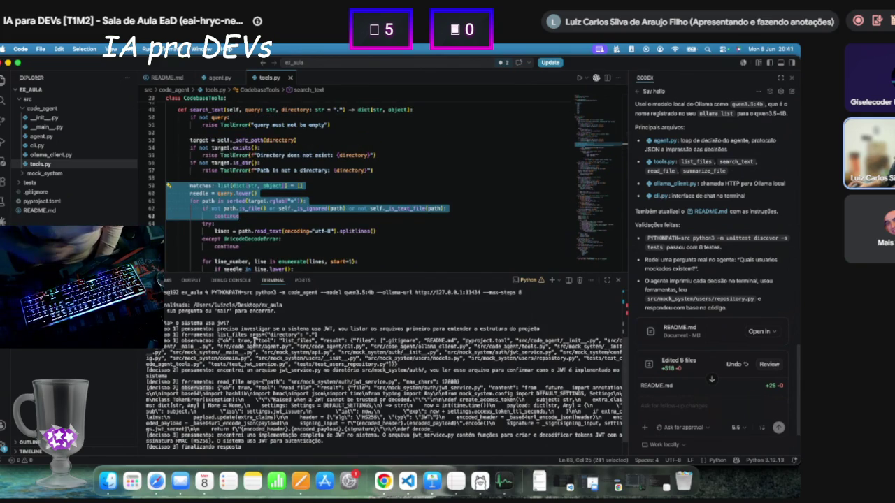
pyautogui.click(197, 388)
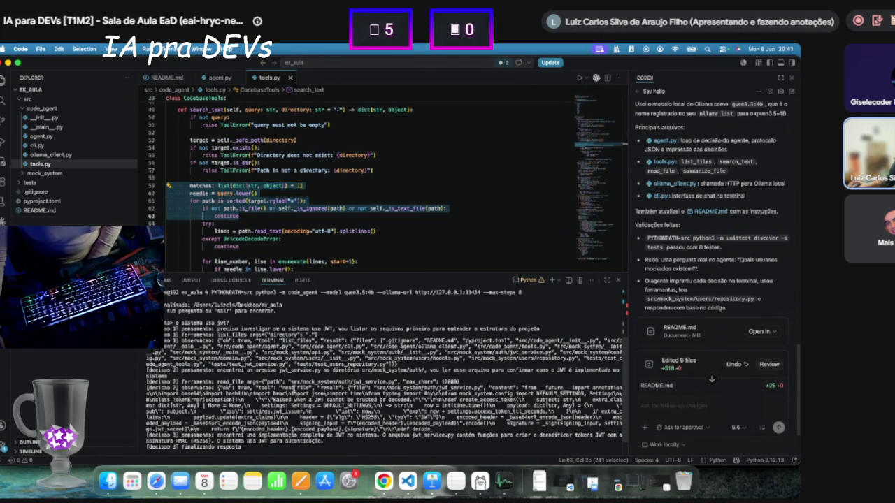
pyautogui.click(257, 216)
pyautogui.scroll(-1, 266, 219)
pyautogui.scroll(-3, 266, 218)
pyautogui.scroll(3, 235, 233)
pyautogui.scroll(3, 259, 172)
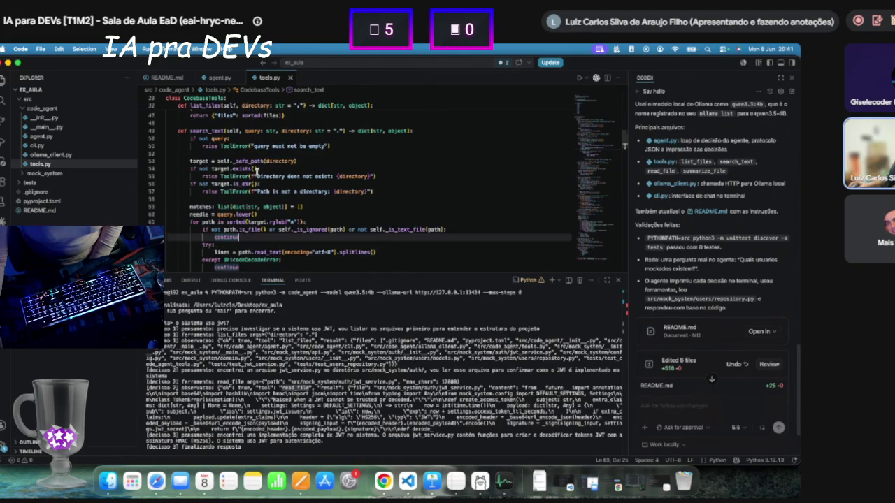
pyautogui.click(302, 131)
pyautogui.click(256, 131)
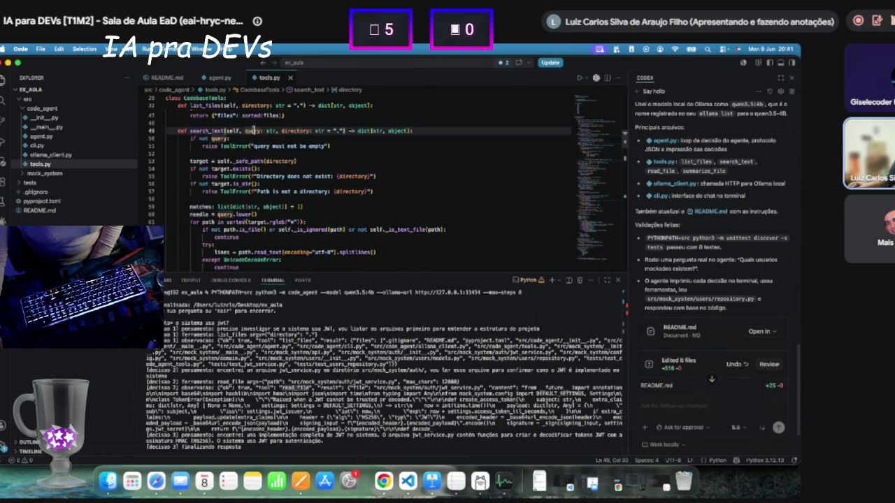
pyautogui.click(260, 146)
pyautogui.moveTo(260, 147); pyautogui.dragTo(326, 146)
pyautogui.scroll(-5, 311, 231)
pyautogui.scroll(-5, 312, 232)
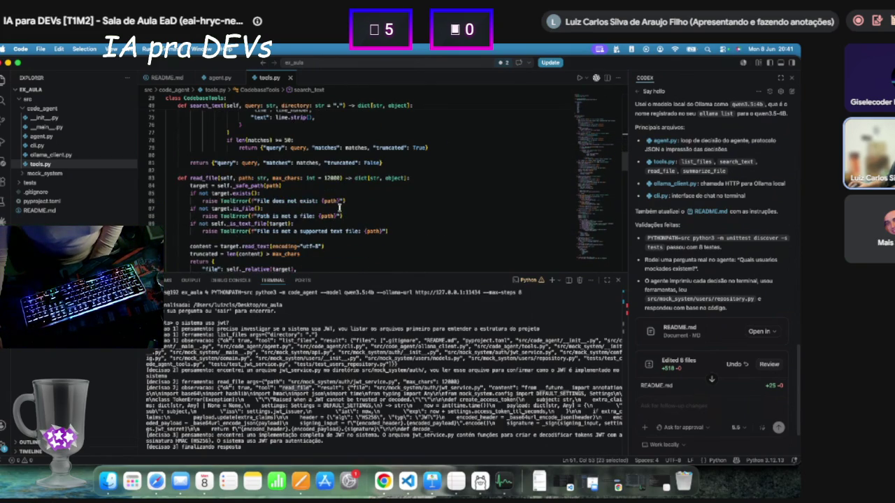
# Examine the read_file method and its read_text call in tools.py.
pyautogui.doubleClick(206, 137)
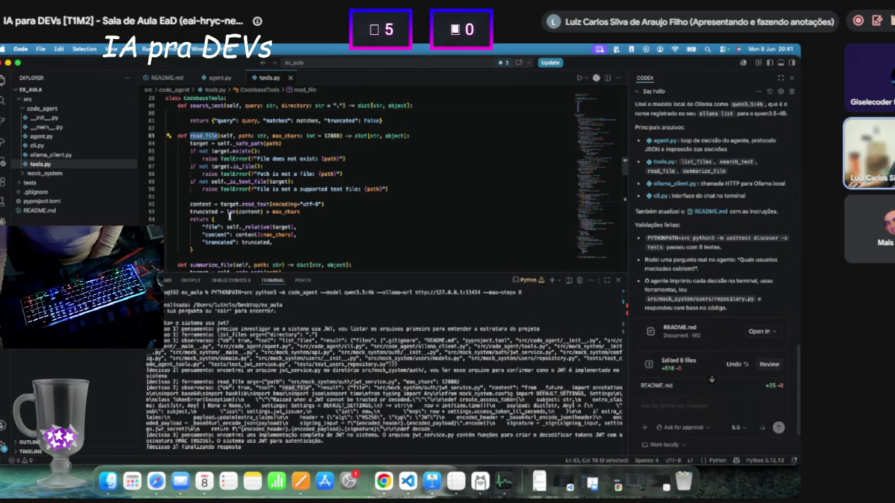
pyautogui.moveTo(221, 204); pyautogui.dragTo(356, 205)
pyautogui.scroll(-3, 287, 220)
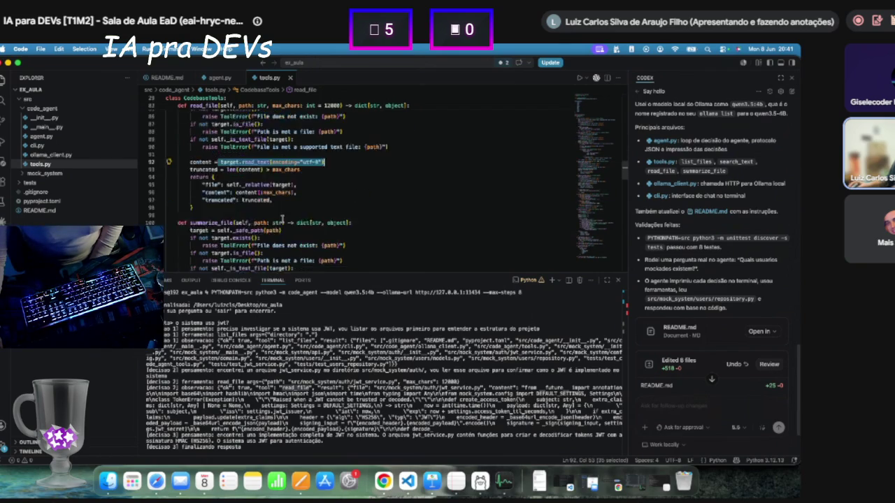
pyautogui.scroll(-4, 276, 217)
pyautogui.scroll(1, 215, 173)
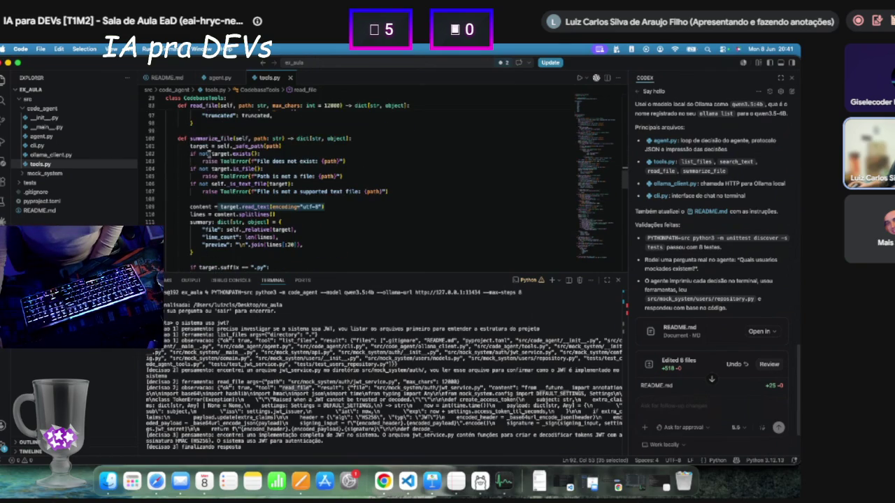
# Examine summarize_file in tools.py, highlighting its splitlines call and summary dictionary.
pyautogui.doubleClick(201, 138)
pyautogui.scroll(-4, 317, 180)
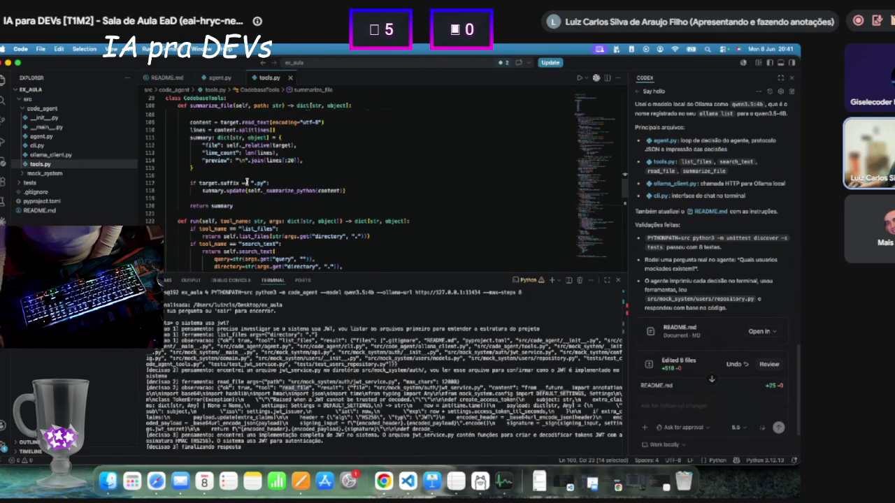
pyautogui.scroll(3, 246, 182)
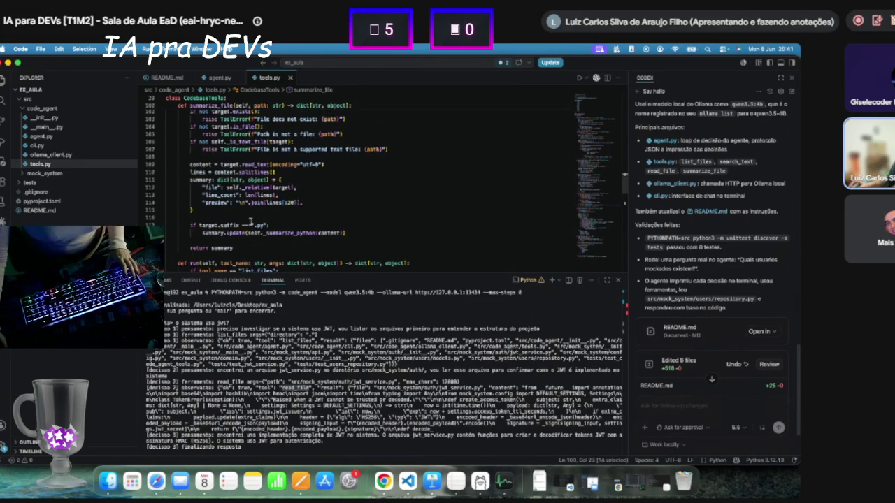
pyautogui.scroll(2, 259, 206)
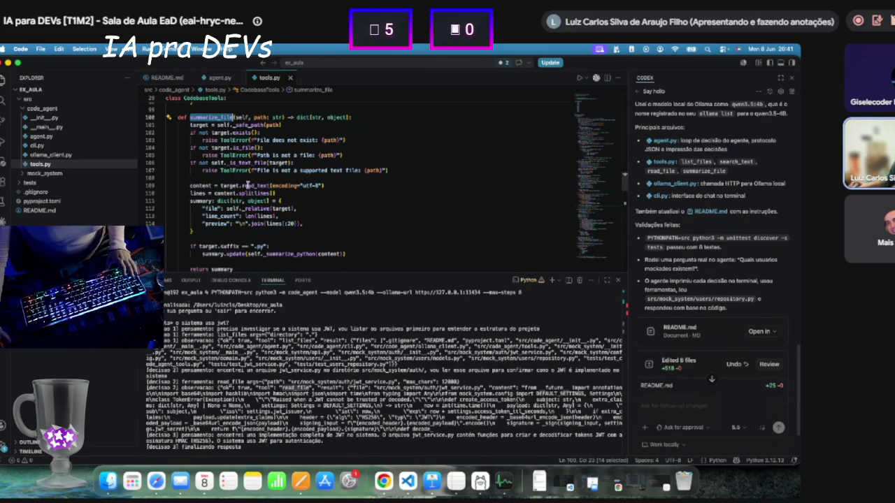
pyautogui.doubleClick(252, 193)
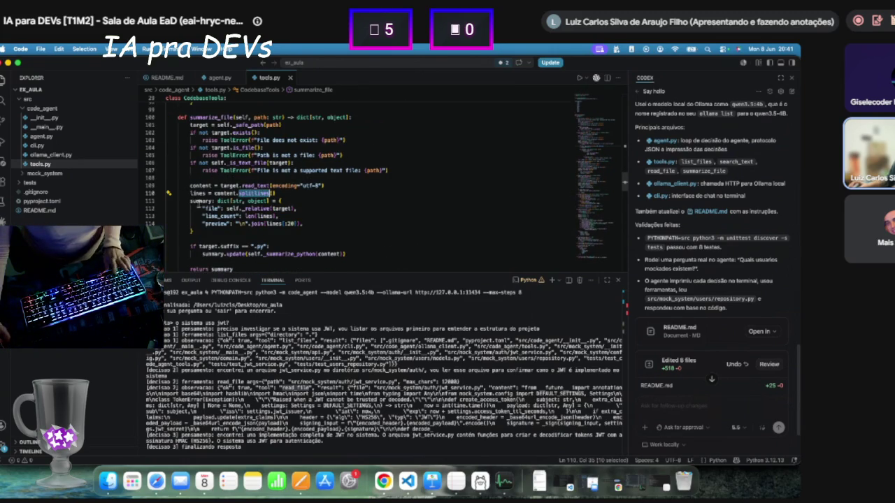
pyautogui.moveTo(199, 200)
pyautogui.mouseDown()
pyautogui.moveTo(210, 230)
pyautogui.moveTo(225, 236)
pyautogui.mouseUp()
pyautogui.click(225, 236)
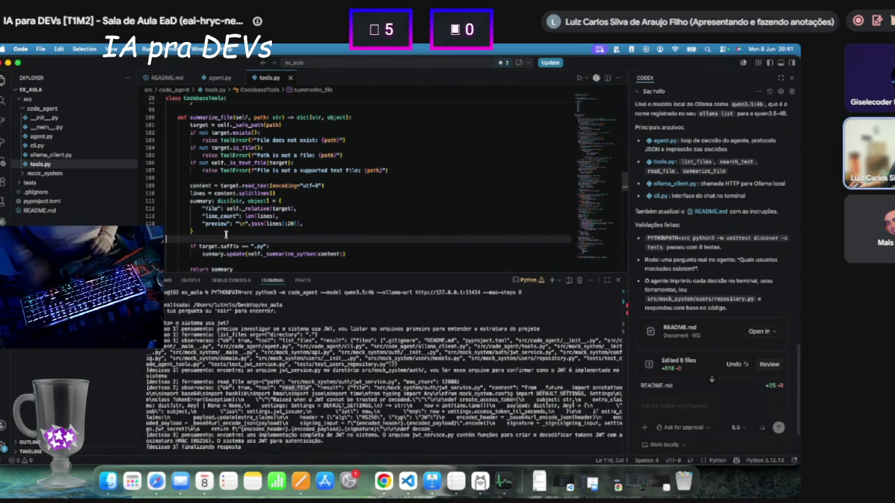
pyautogui.scroll(-6, 325, 216)
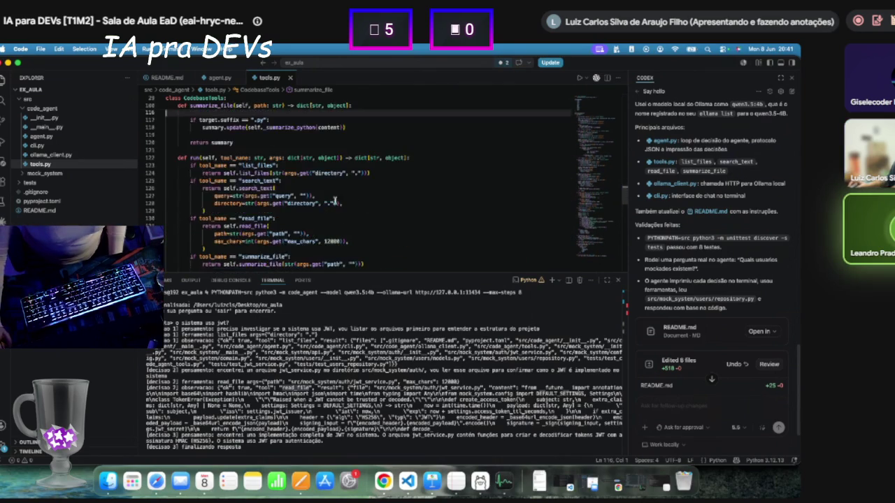
pyautogui.scroll(-4, 354, 202)
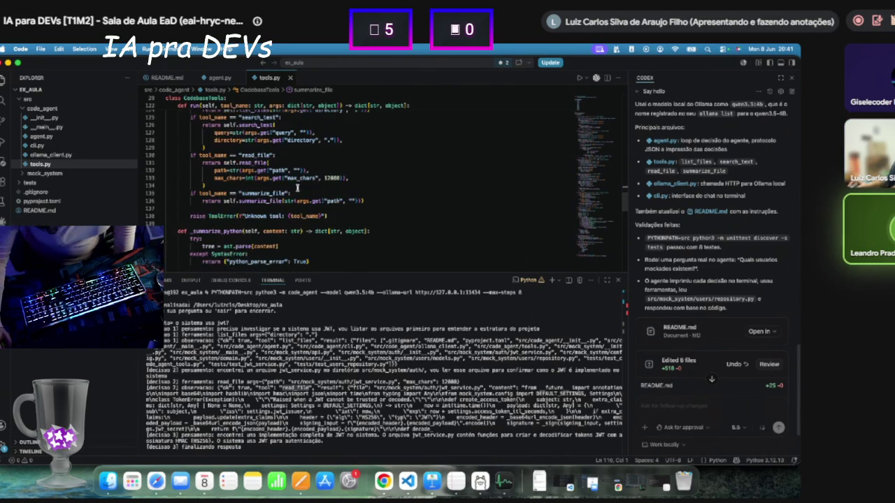
# Glance at ollama_client.py, then scroll tools.py back up to the CodebaseTools class.
pyautogui.click(49, 154)
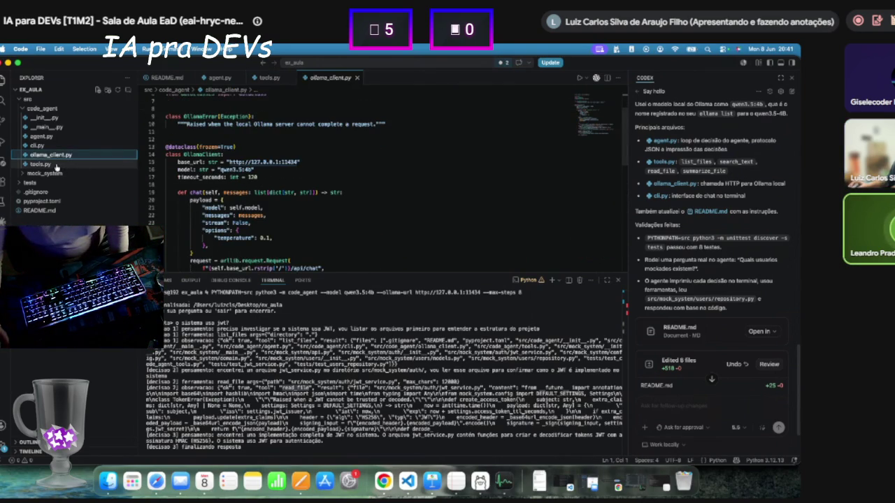
pyautogui.click(56, 164)
pyautogui.scroll(10, 253, 179)
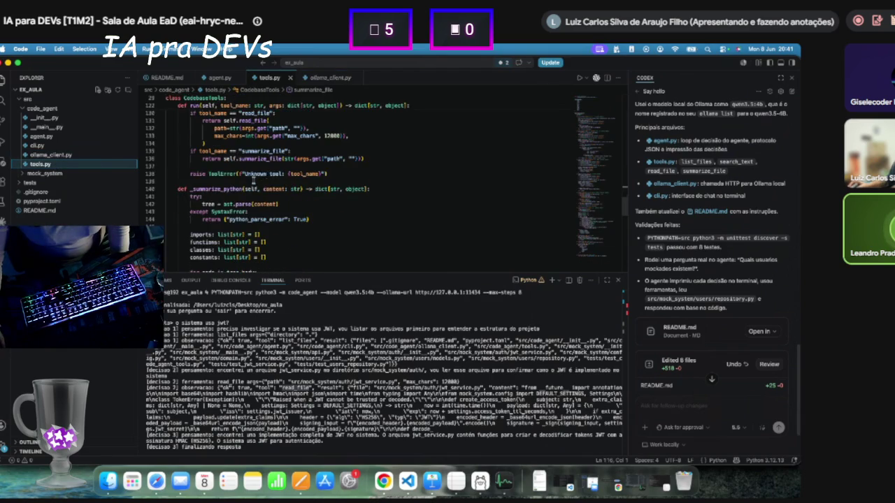
pyautogui.scroll(13, 277, 182)
pyautogui.scroll(11, 285, 183)
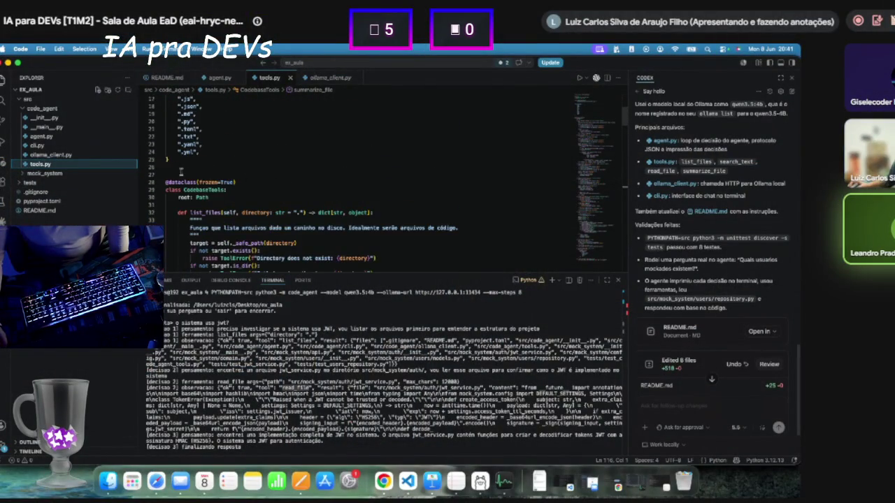
pyautogui.click(64, 137)
# Select line 46 of agent.py, where self.tools is built from CodebaseTools.
pyautogui.scroll(13, 221, 219)
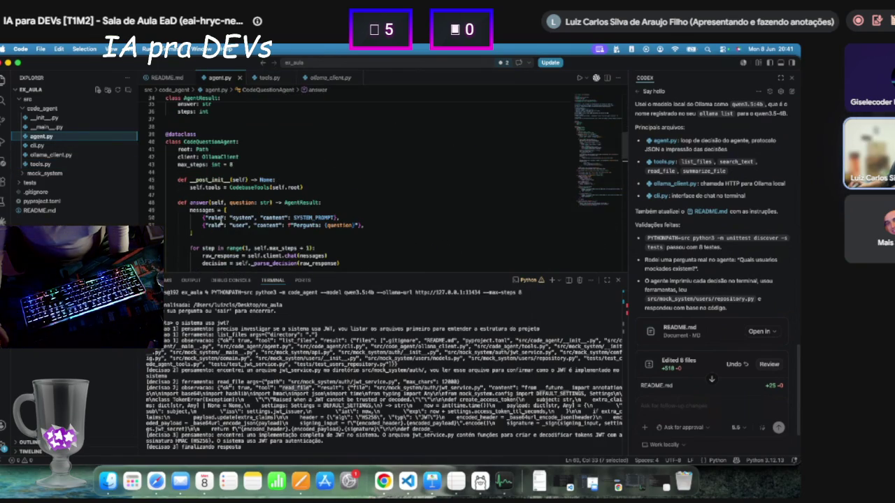
pyautogui.scroll(-2, 219, 209)
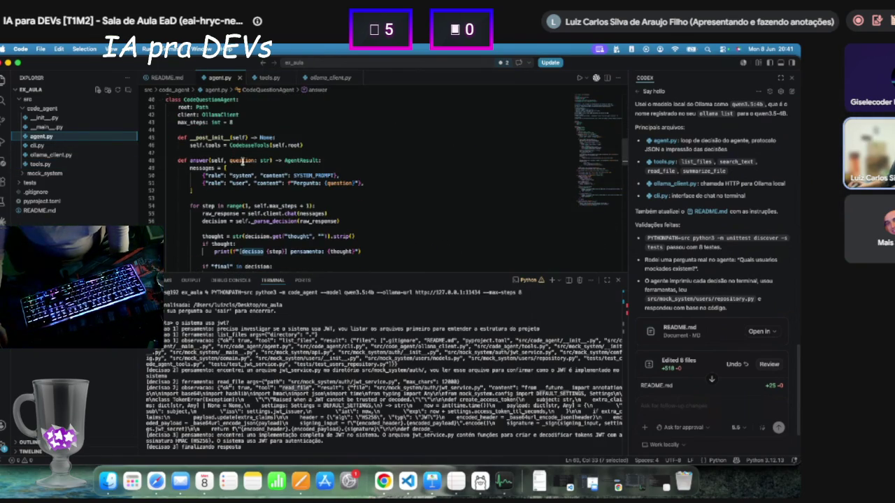
pyautogui.scroll(1, 225, 158)
pyautogui.moveTo(190, 167); pyautogui.dragTo(305, 166)
pyautogui.scroll(-1, 306, 165)
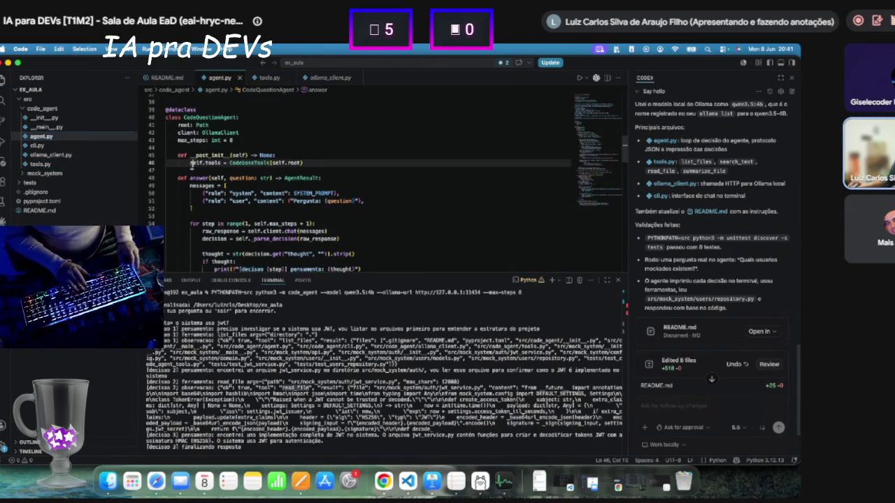
pyautogui.click(310, 163)
pyautogui.moveTo(190, 163); pyautogui.dragTo(306, 163)
# Read through answer, _run_tool and _parse_decision down to _fallback_answer's step-limit message.
pyautogui.scroll(-1, 265, 199)
pyautogui.scroll(-5, 264, 199)
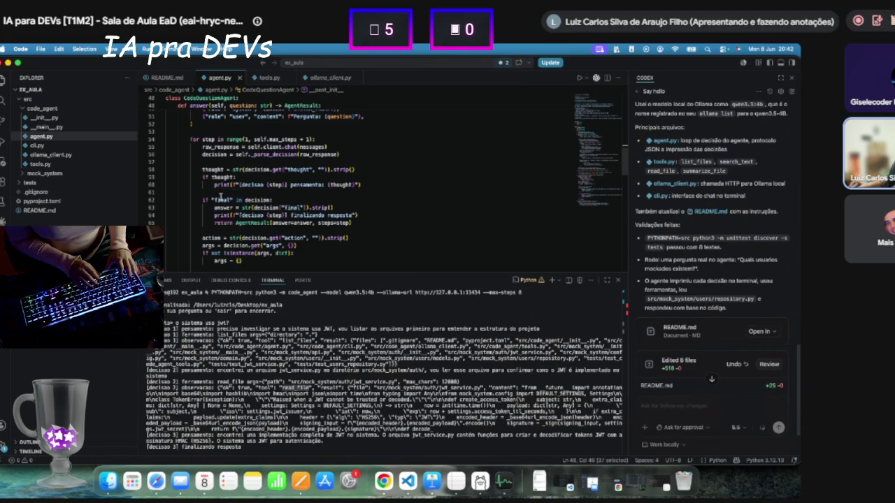
pyautogui.scroll(-5, 226, 208)
pyautogui.scroll(-15, 200, 208)
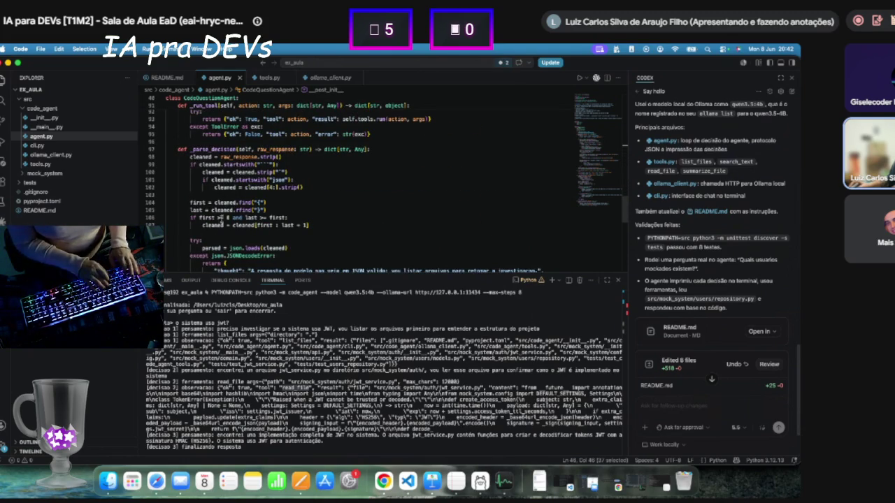
pyautogui.scroll(-10, 213, 210)
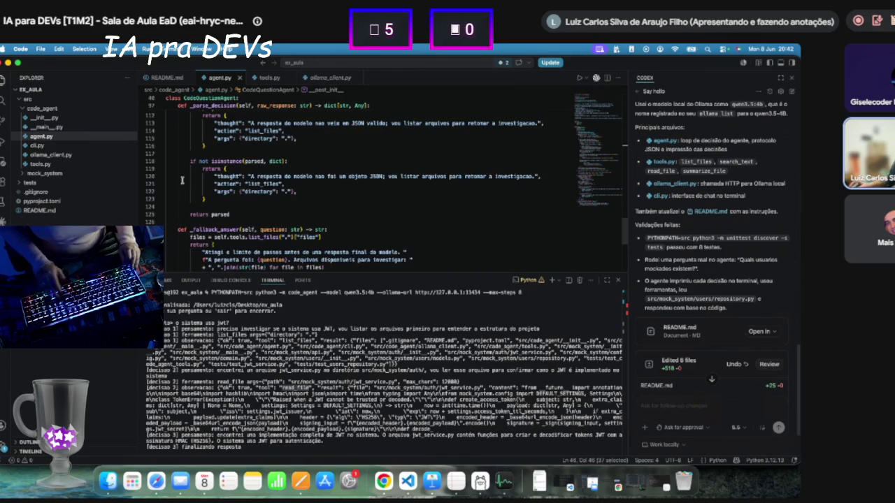
pyautogui.scroll(-5, 206, 176)
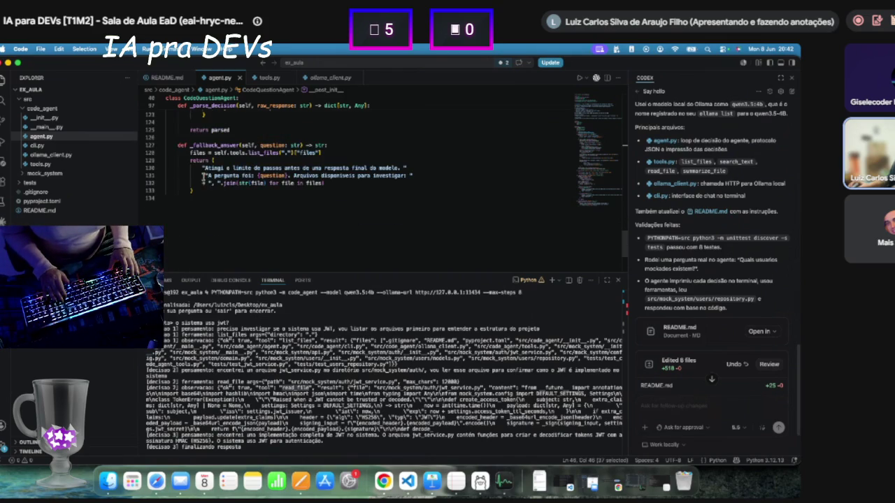
pyautogui.scroll(2, 196, 133)
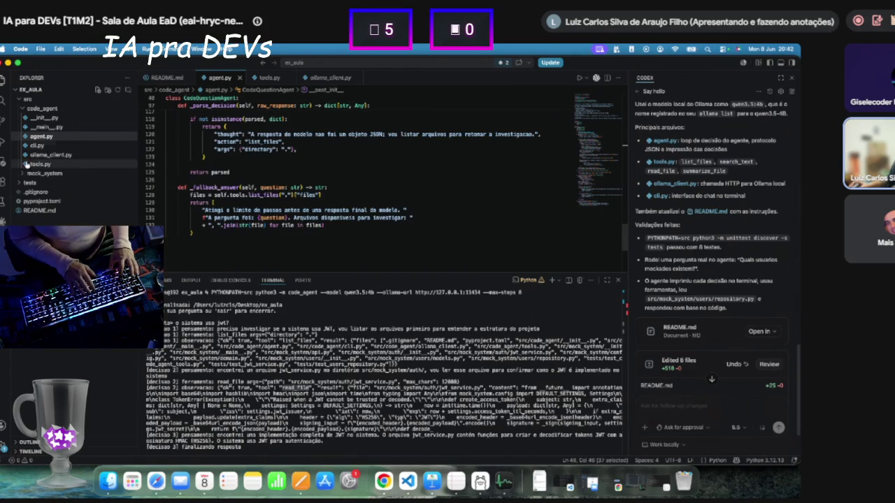
pyautogui.click(56, 146)
# Open ollama_client.py and ask Codex where the LLM decides which tool to use.
pyautogui.click(68, 156)
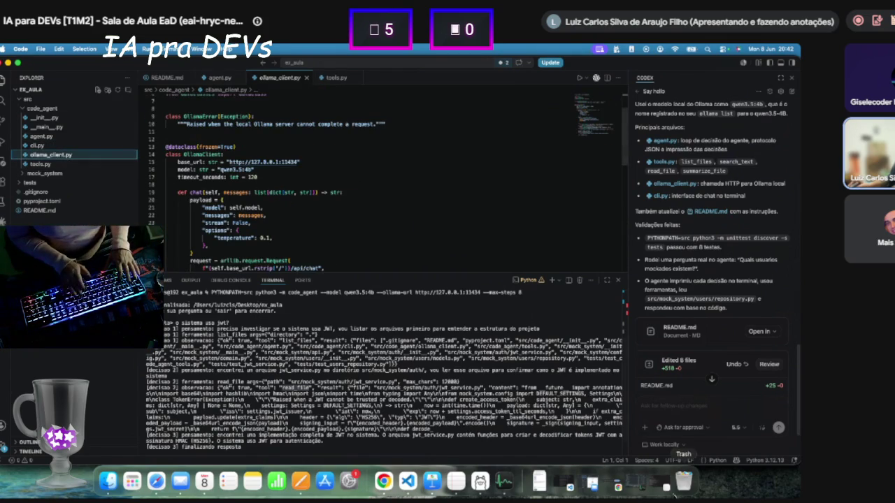
pyautogui.write('qf')
pyautogui.write('Onde nesse código a LLM decide qua')
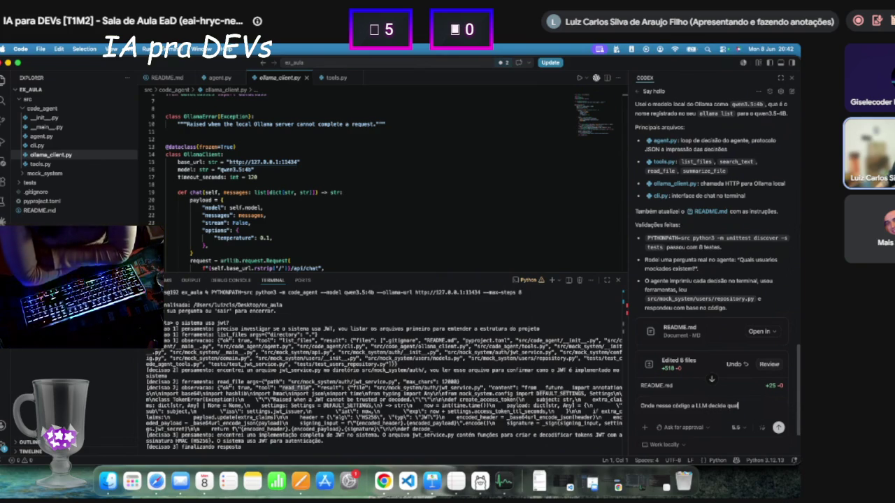
pyautogui.write('ferramenta usar')
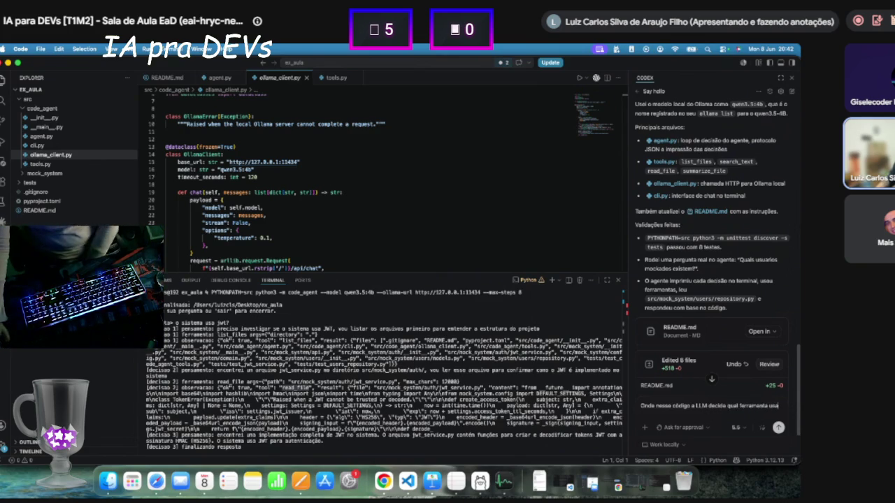
pyautogui.press('Return')
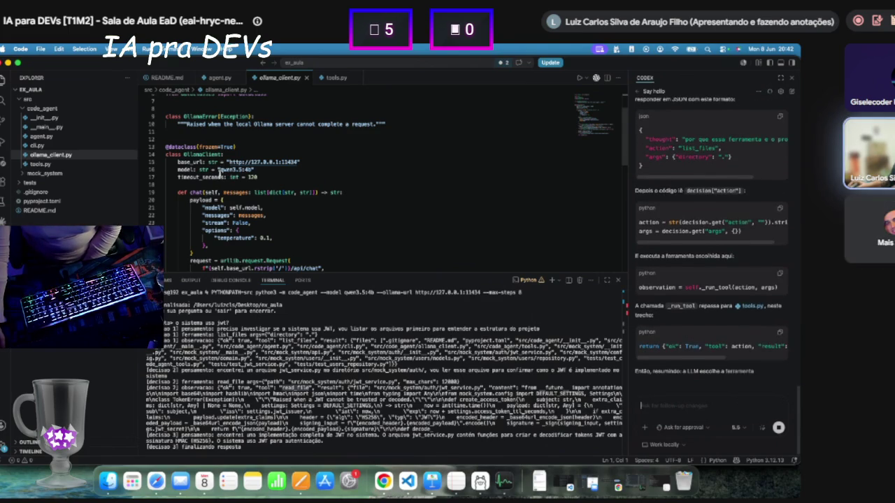
pyautogui.click(283, 170)
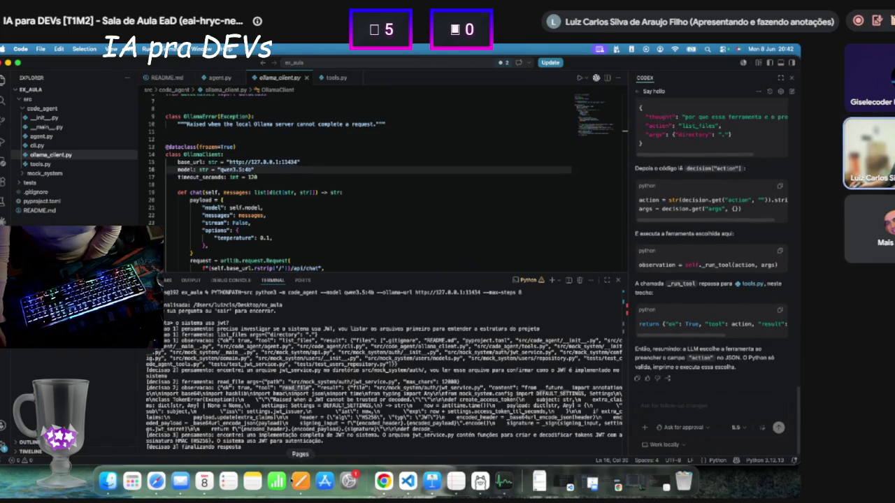
pyautogui.press('super+Tab')
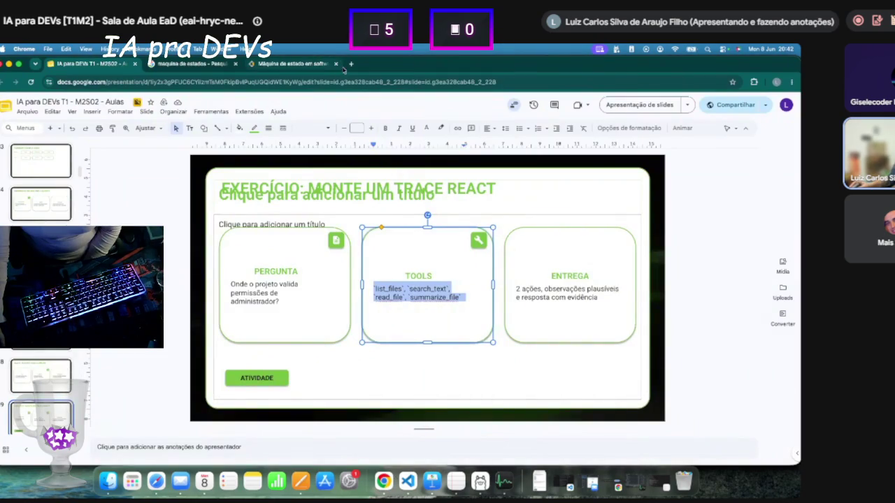
# Search Google for 'tool registry openai' and look at the OpenAI community thread.
pyautogui.click(351, 64)
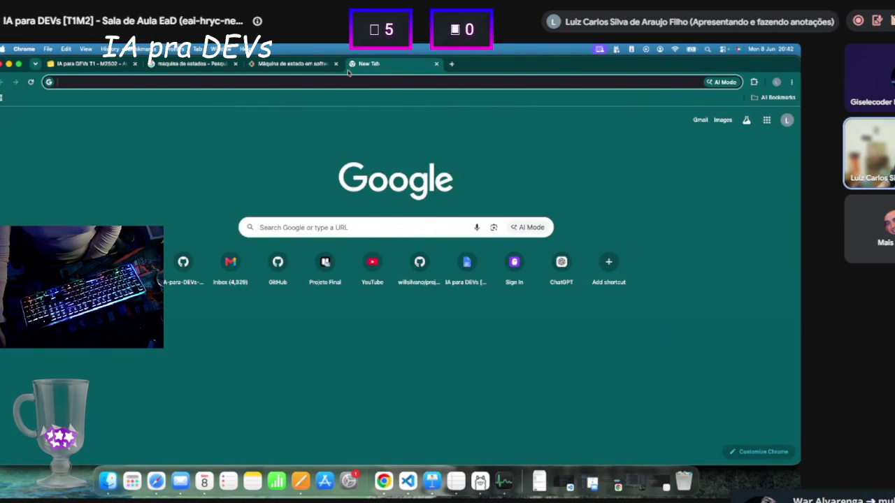
pyautogui.write('tool registry openai')
pyautogui.press('Return')
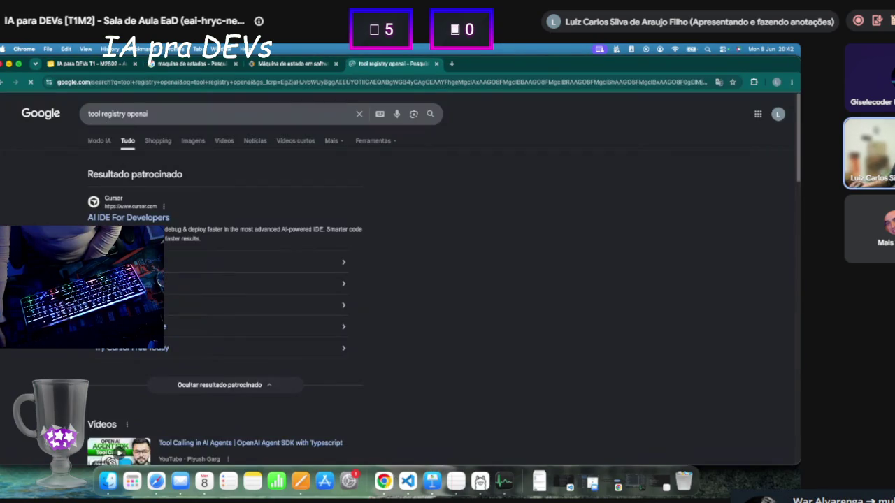
pyautogui.scroll(-5, 398, 279)
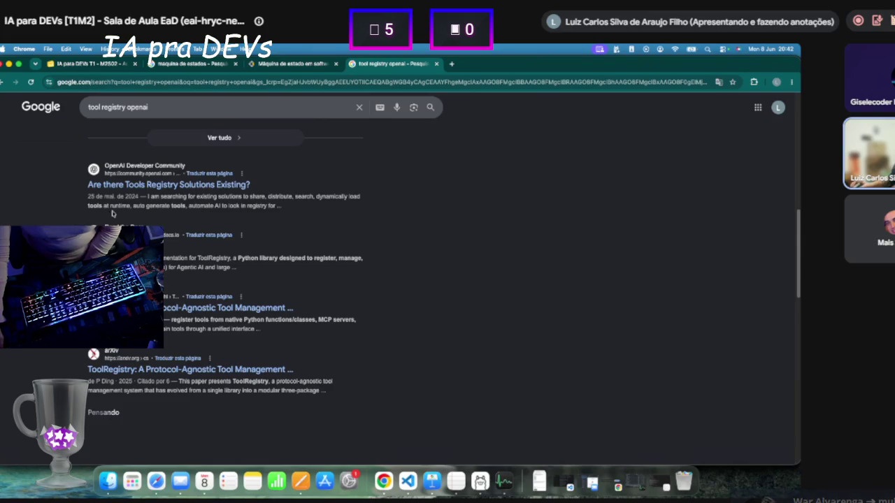
pyautogui.click(172, 204)
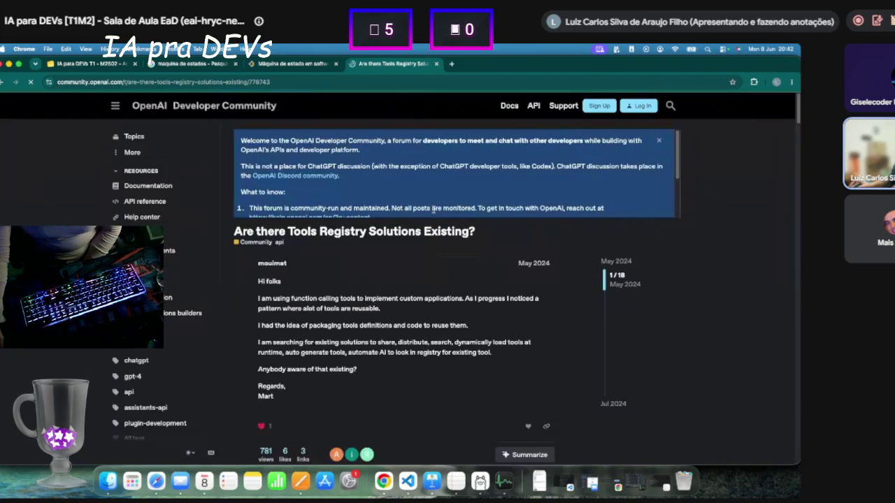
pyautogui.click(2, 85)
# Search Google for 'langchain tool registry' to find the LangChain Tools docs.
pyautogui.click(111, 84)
pyautogui.write('langchain')
pyautogui.press('Return')
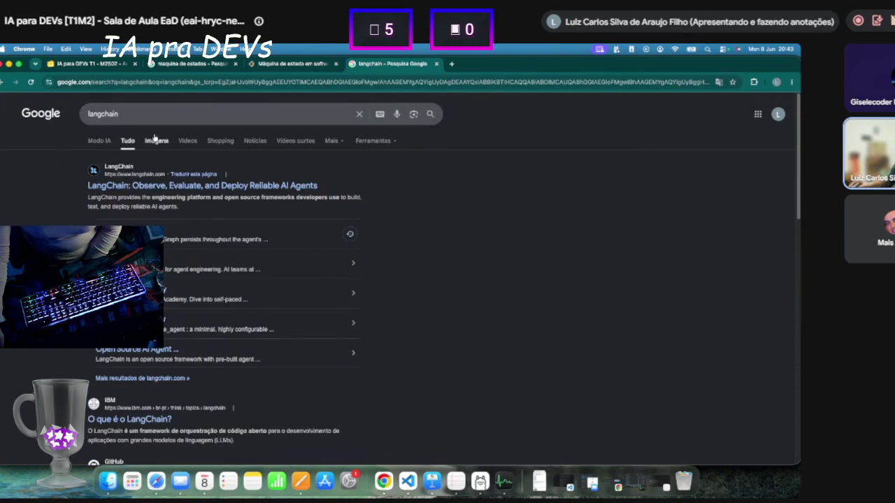
pyautogui.click(154, 113)
pyautogui.write('tool registry')
pyautogui.press('Return')
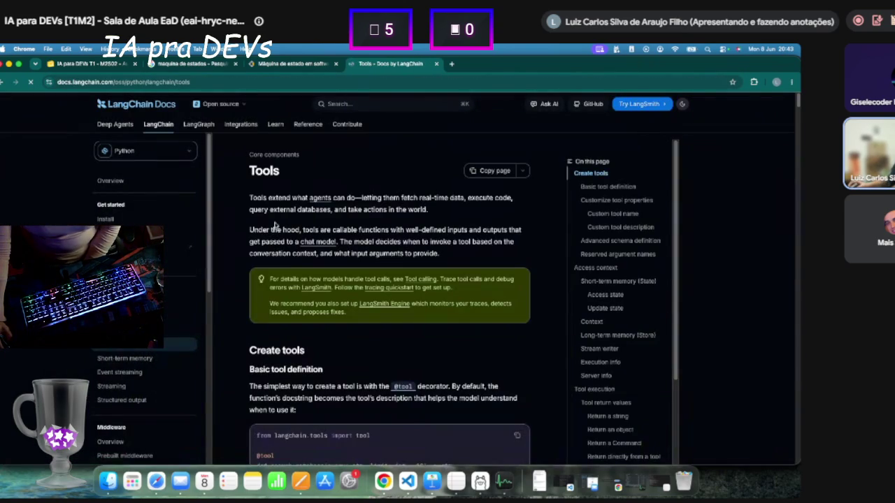
pyautogui.scroll(-5, 368, 330)
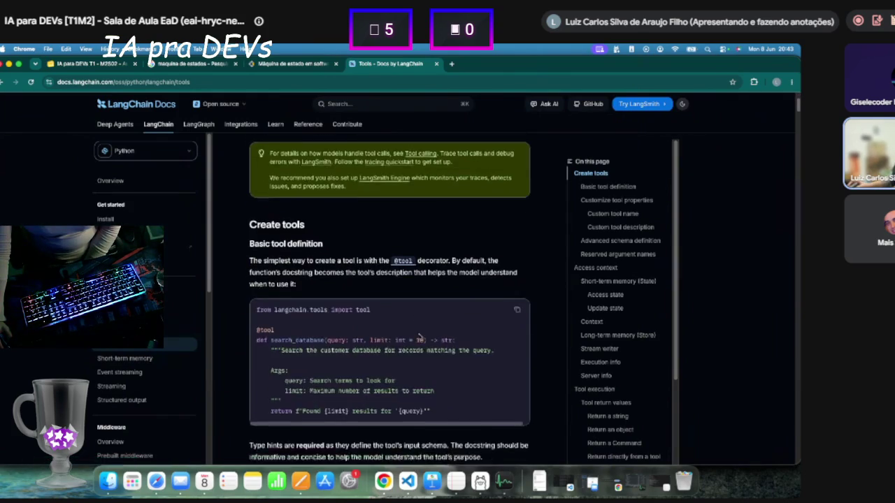
pyautogui.scroll(-10, 367, 330)
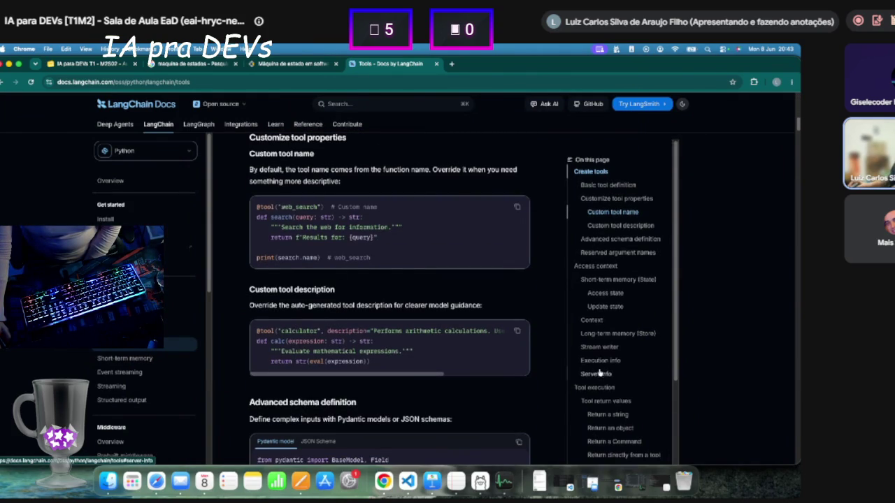
pyautogui.scroll(-3, 599, 374)
pyautogui.scroll(1, 587, 330)
pyautogui.scroll(1, 592, 241)
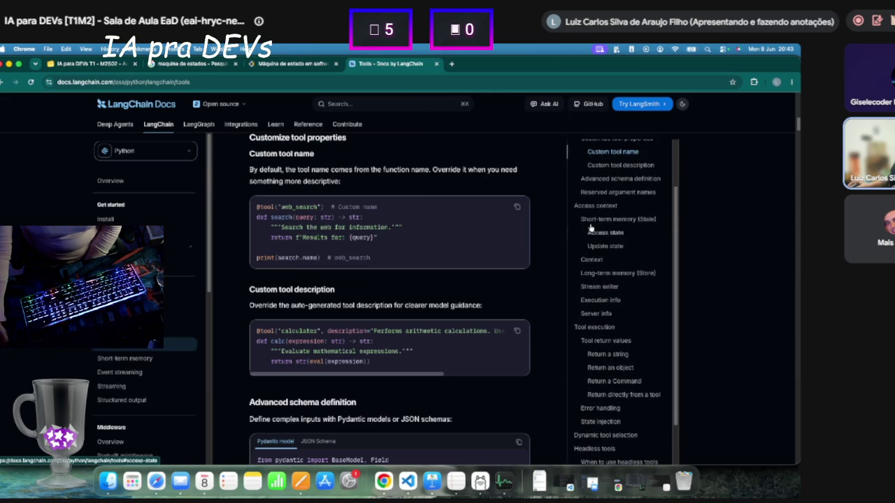
pyautogui.scroll(2, 585, 202)
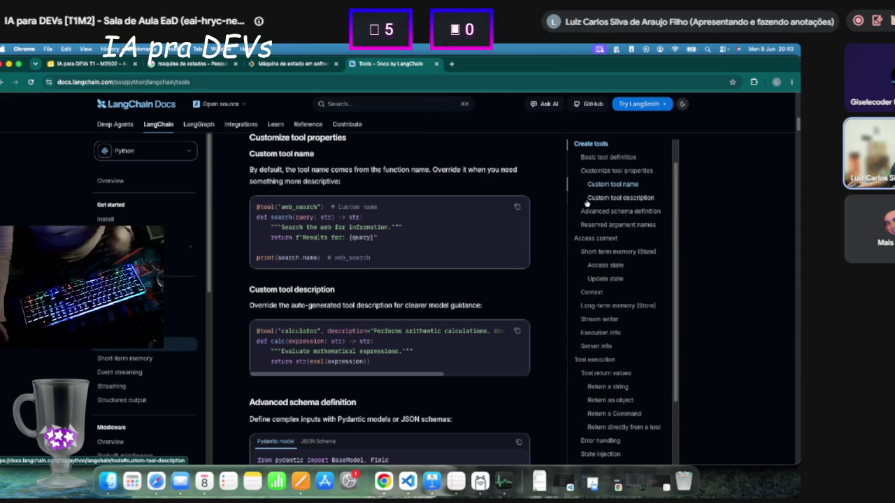
pyautogui.scroll(-3, 363, 315)
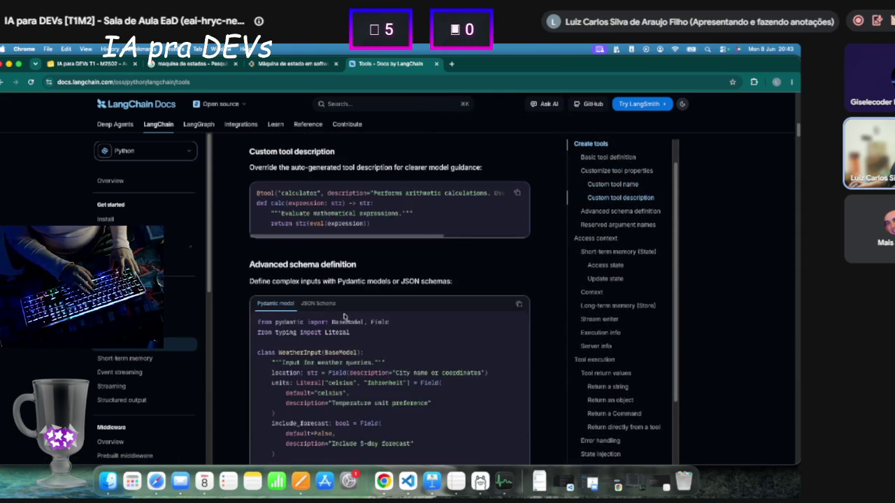
pyautogui.scroll(-5, 364, 314)
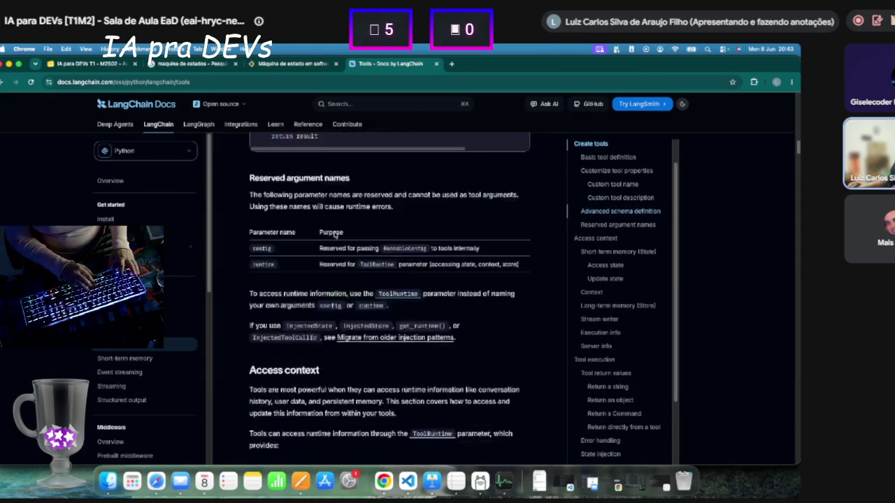
pyautogui.scroll(-10, 287, 269)
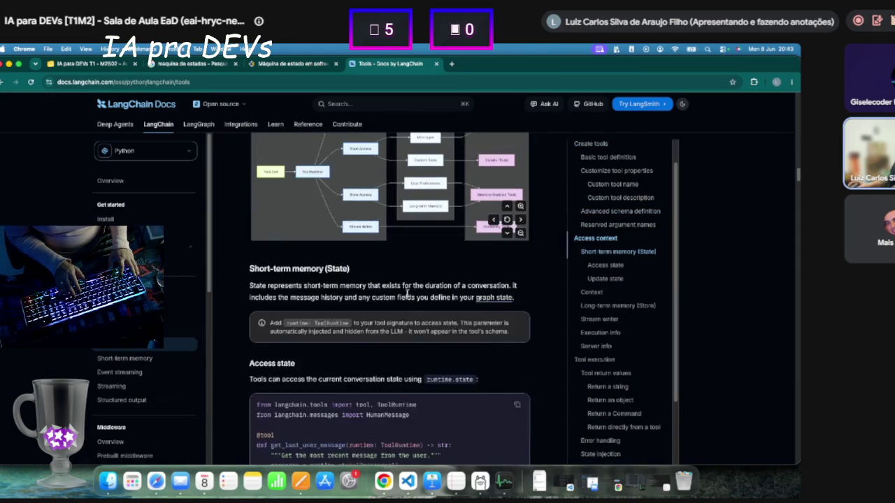
pyautogui.scroll(-3, 278, 308)
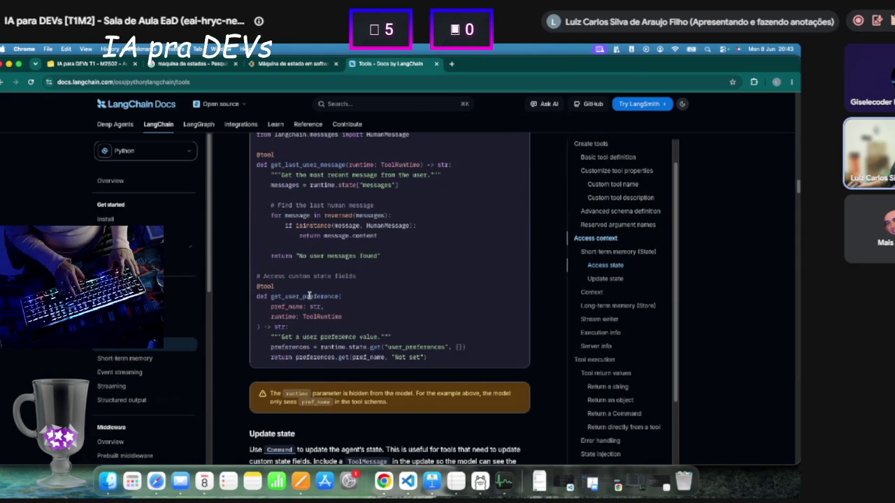
pyautogui.moveTo(274, 286)
pyautogui.mouseDown()
pyautogui.moveTo(256, 276)
pyautogui.moveTo(256, 287)
pyautogui.mouseUp()
pyautogui.click(271, 287)
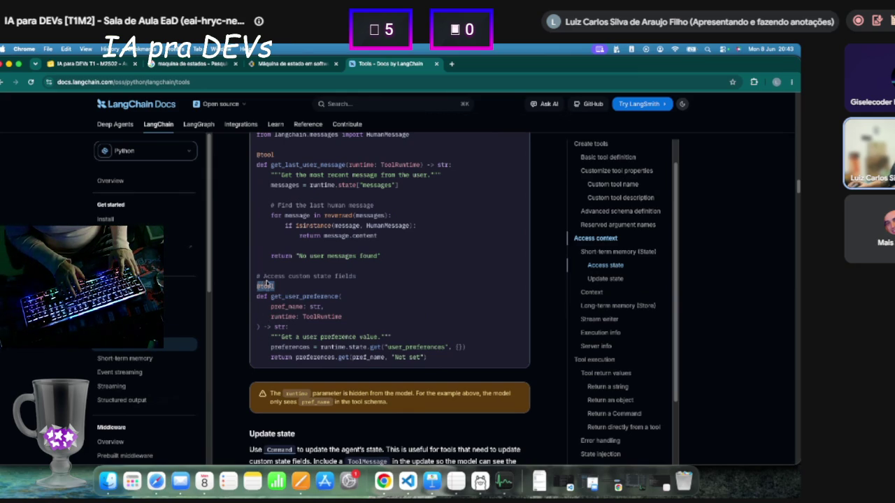
# Scroll to the Context example and highlight tools=[get_account_info] and the create_agent call.
pyautogui.scroll(-3, 389, 301)
pyautogui.scroll(-8, 390, 300)
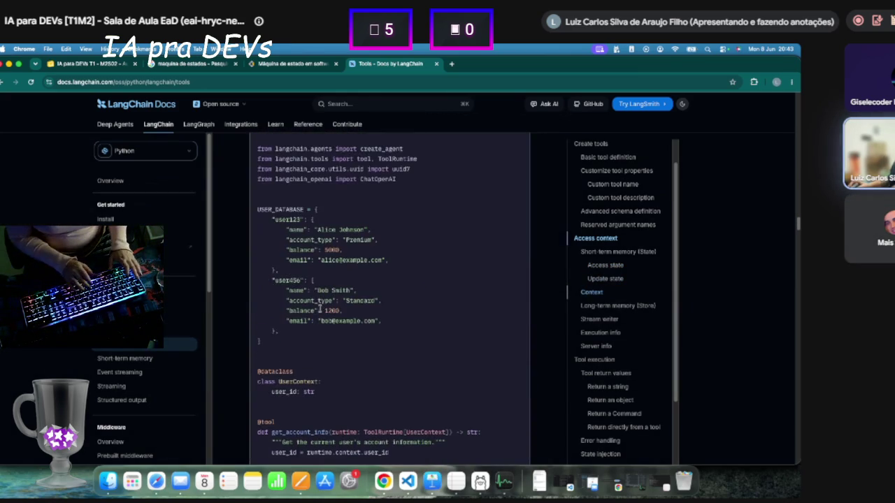
pyautogui.scroll(-4, 332, 314)
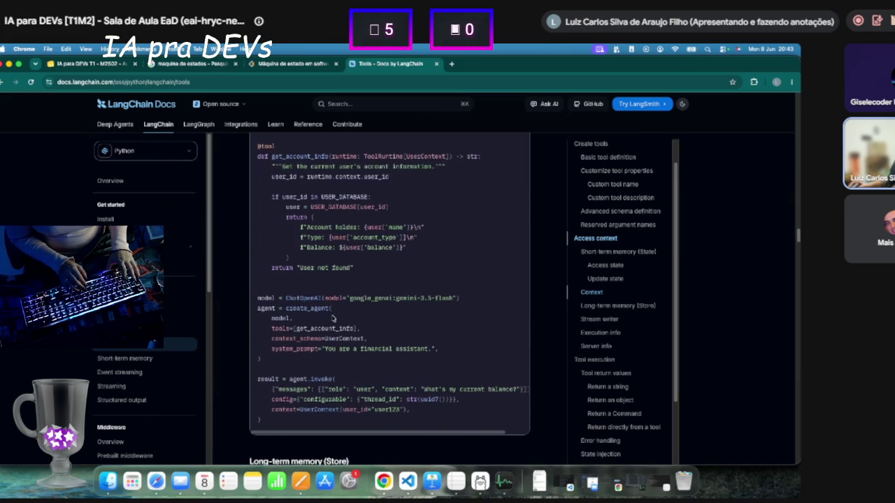
pyautogui.moveTo(273, 328); pyautogui.dragTo(389, 333)
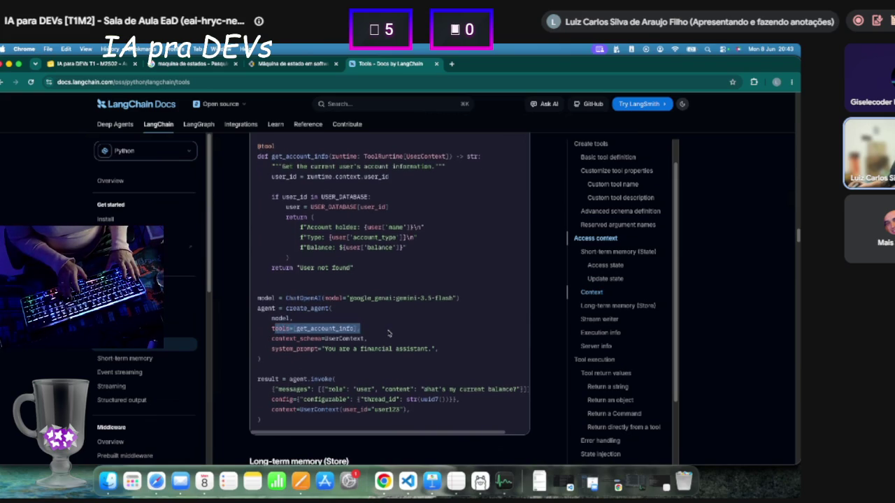
pyautogui.click(282, 326)
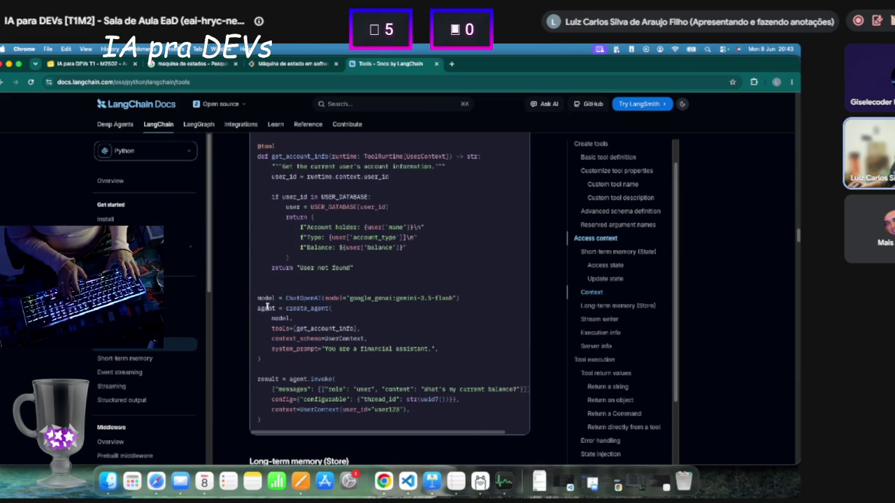
pyautogui.moveTo(271, 329); pyautogui.dragTo(368, 328)
pyautogui.doubleClick(302, 309)
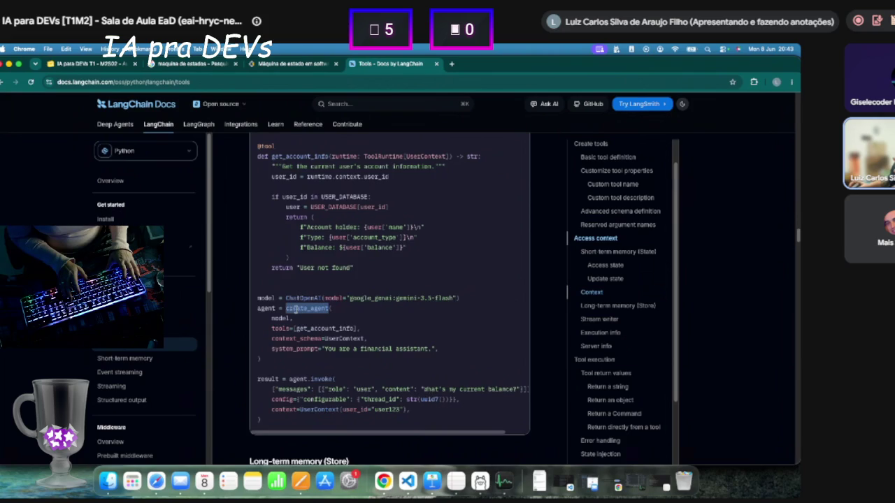
# Highlight the create_agent import line, then the tools list containing get_account_info.
pyautogui.scroll(3, 341, 319)
pyautogui.scroll(8, 341, 318)
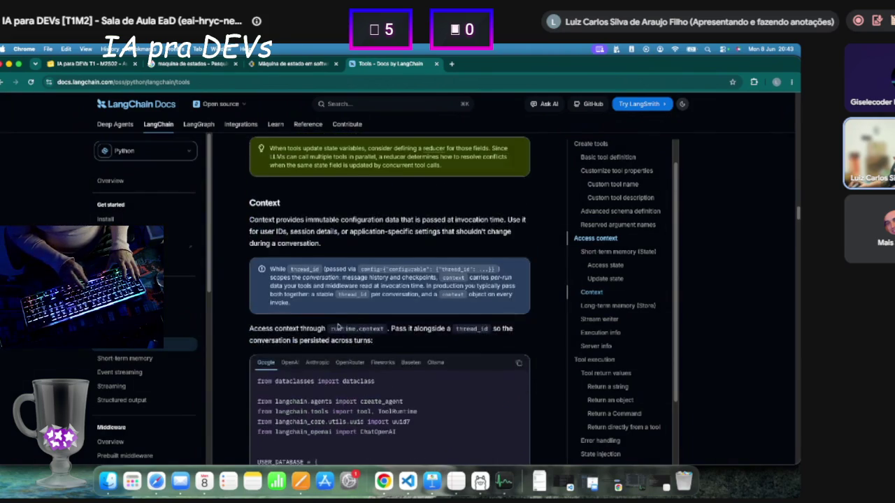
pyautogui.moveTo(411, 334); pyautogui.dragTo(258, 338)
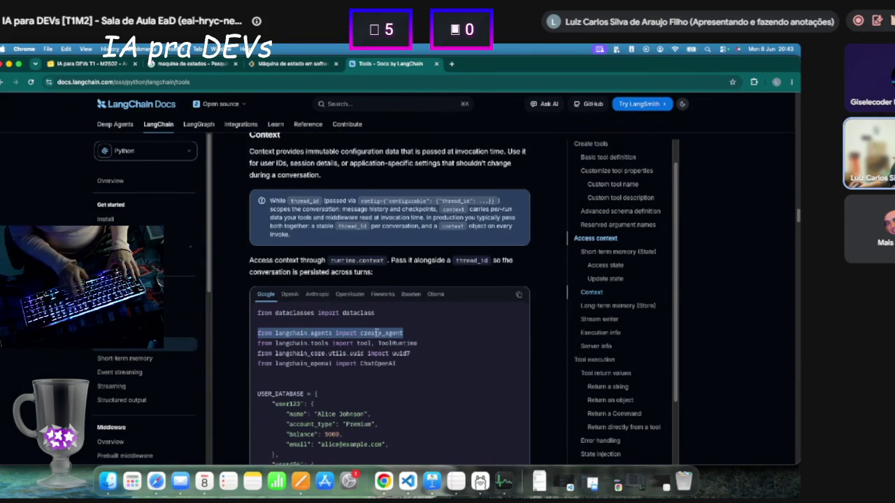
pyautogui.scroll(-10, 368, 333)
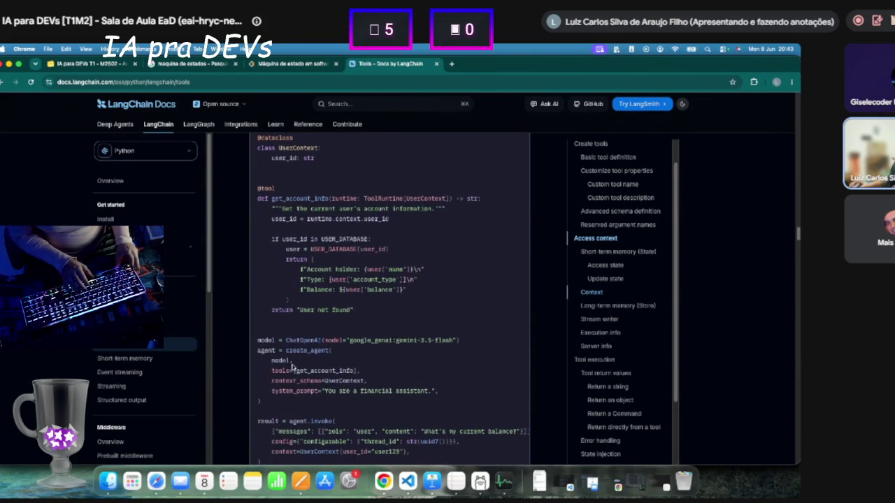
pyautogui.doubleClick(331, 369)
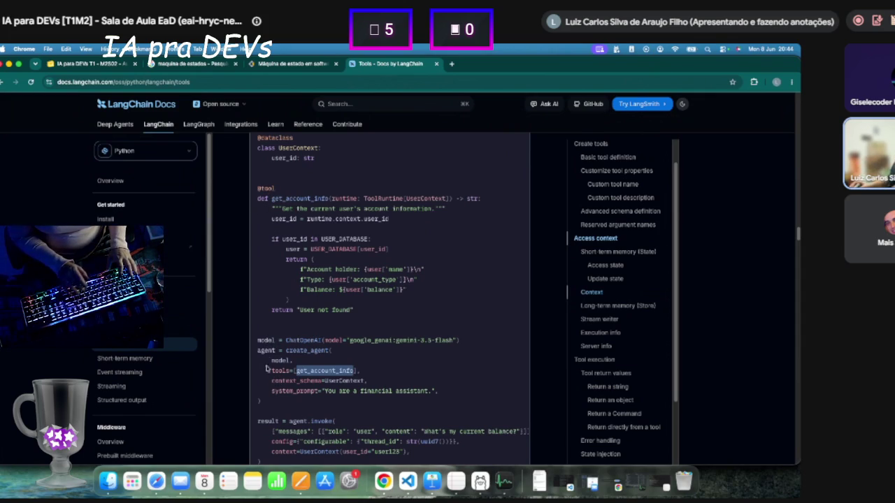
pyautogui.moveTo(270, 369); pyautogui.dragTo(354, 373)
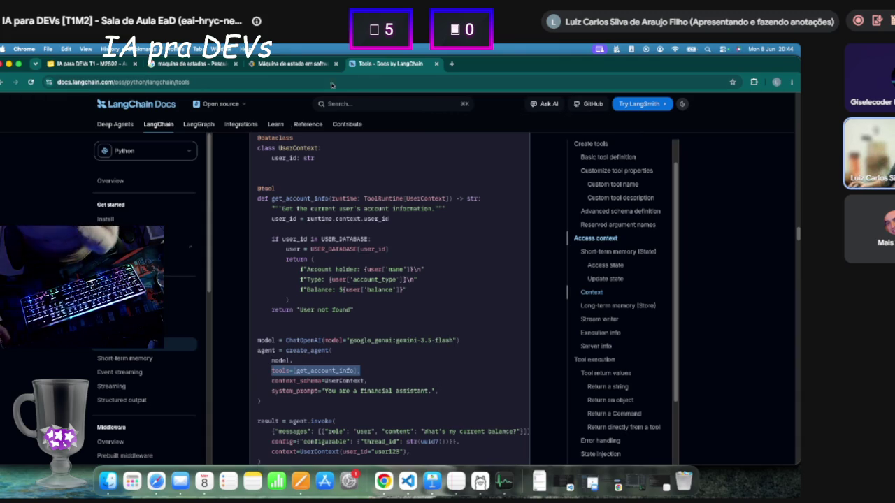
# Google 'langgraph' in a new Chrome tab and start refining the search query.
pyautogui.click(451, 64)
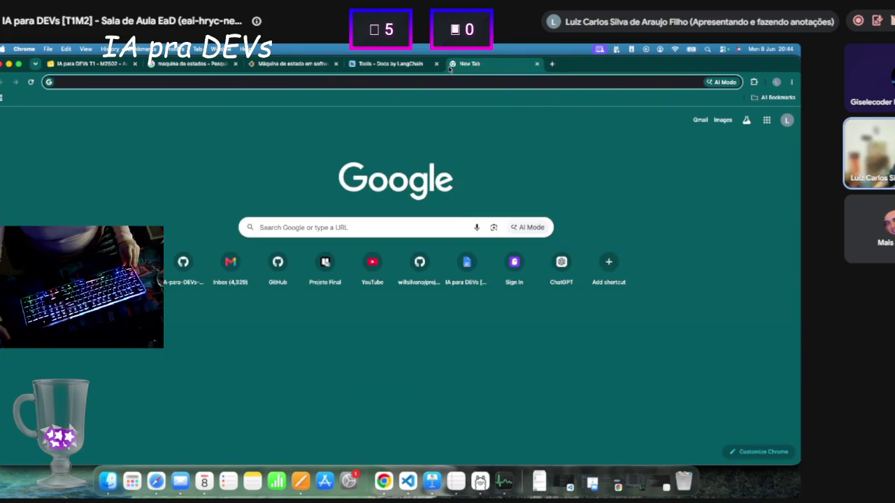
pyautogui.write('langgraph')
pyautogui.press('Return')
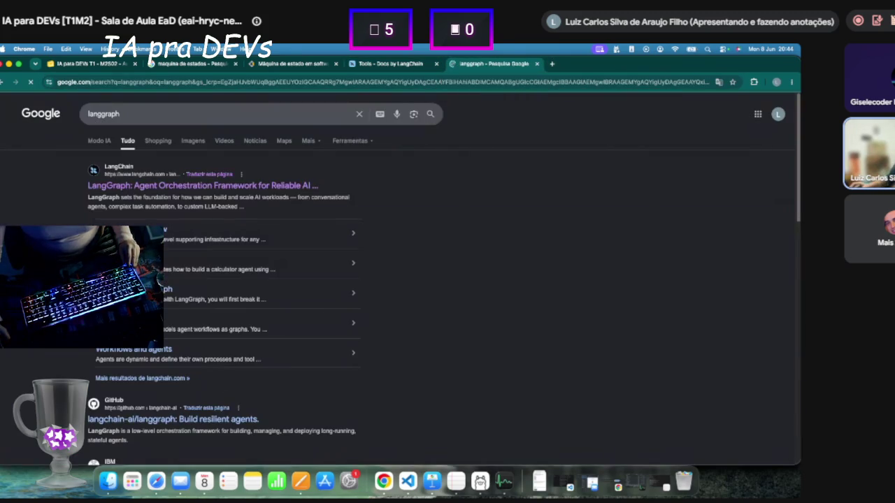
pyautogui.click(190, 114)
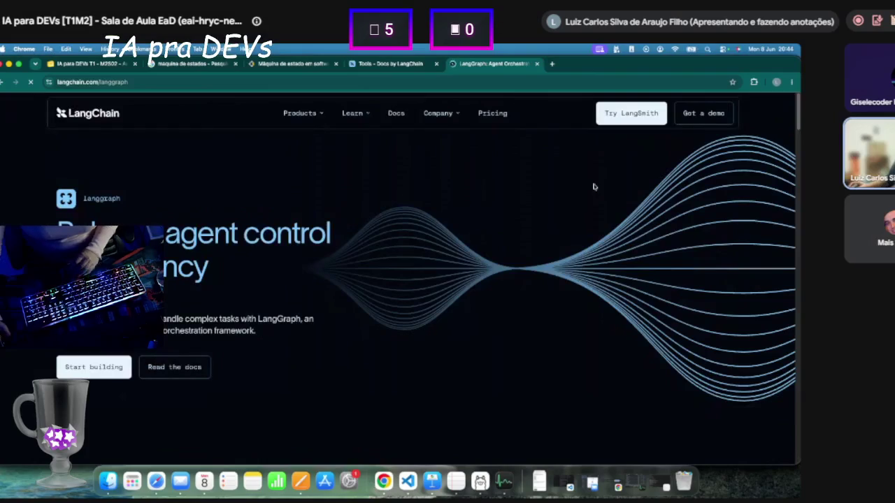
# From the 'langgraph tool registry' results, open the LangGraph overview documentation page.
pyautogui.click(395, 113)
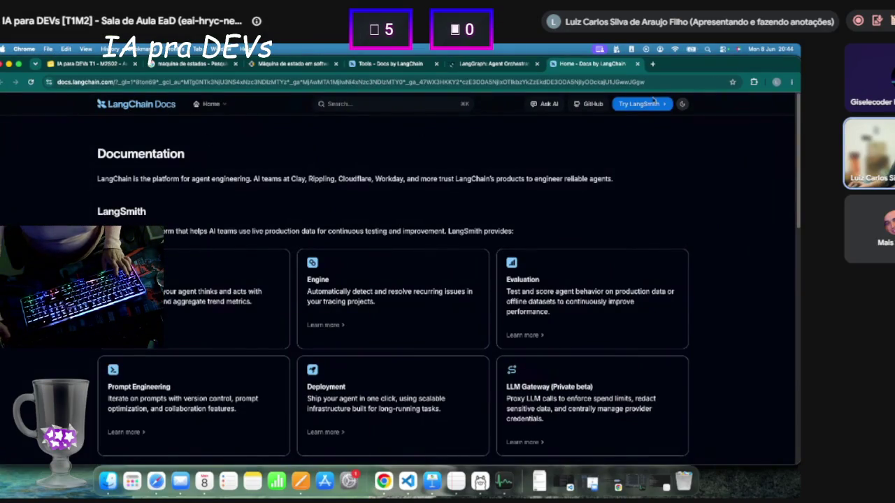
pyautogui.click(637, 63)
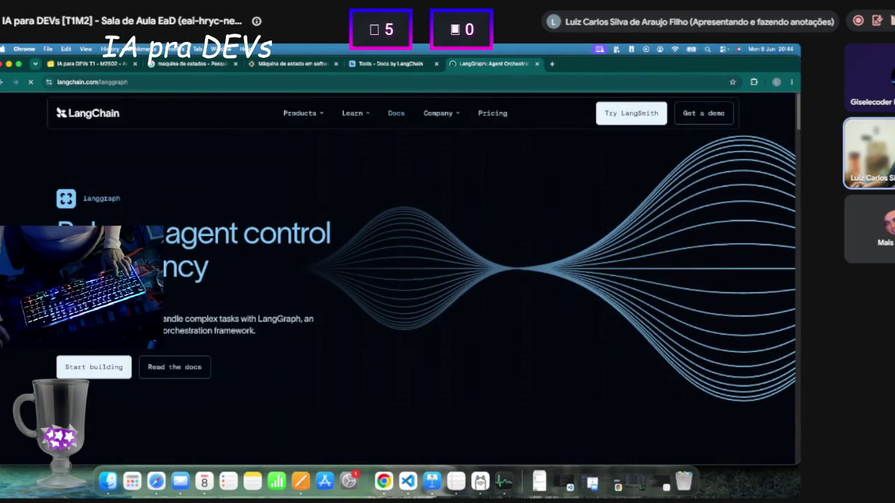
pyautogui.click(3, 82)
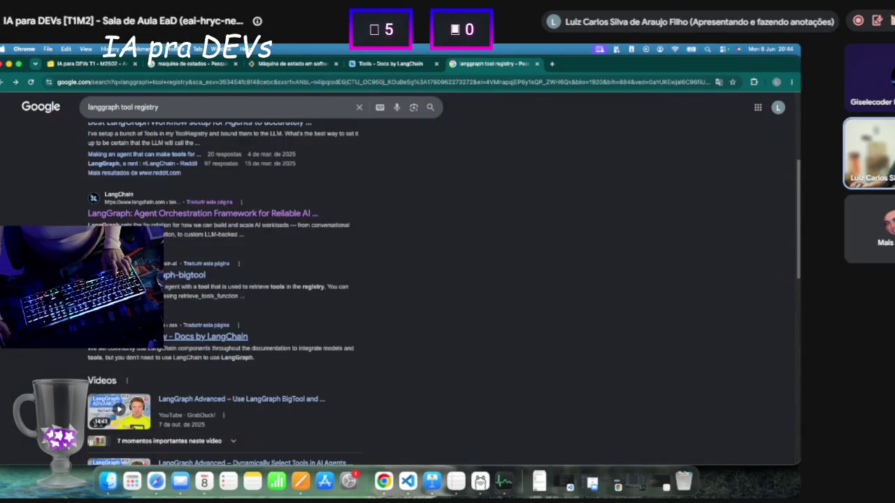
pyautogui.click(205, 337)
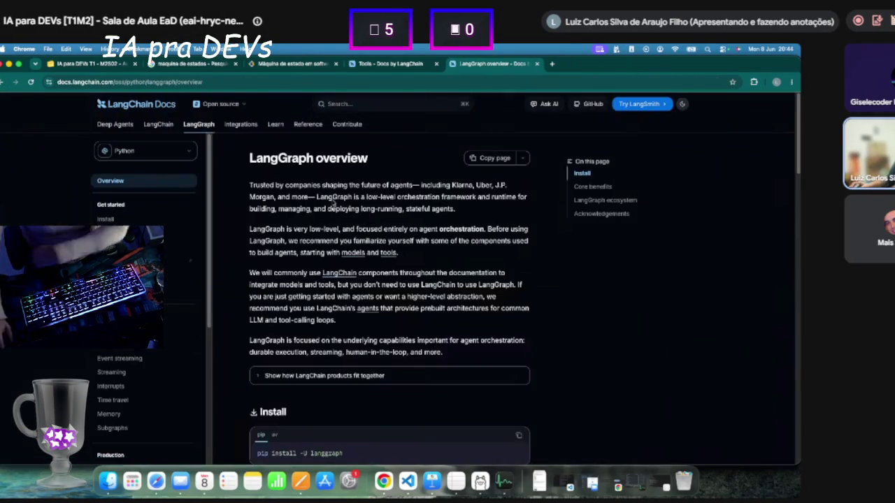
# Jump through Core benefits, LangGraph ecosystem and Acknowledgements, then scroll back to the top.
pyautogui.scroll(-5, 343, 233)
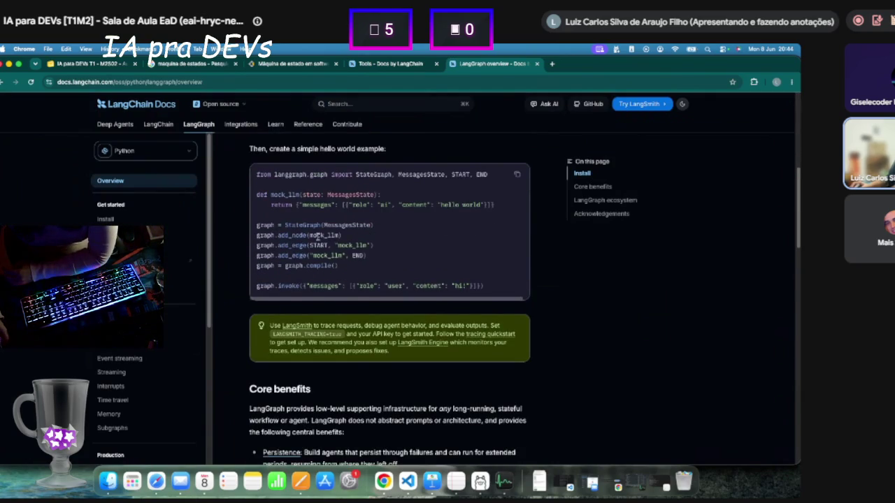
pyautogui.scroll(-1, 332, 255)
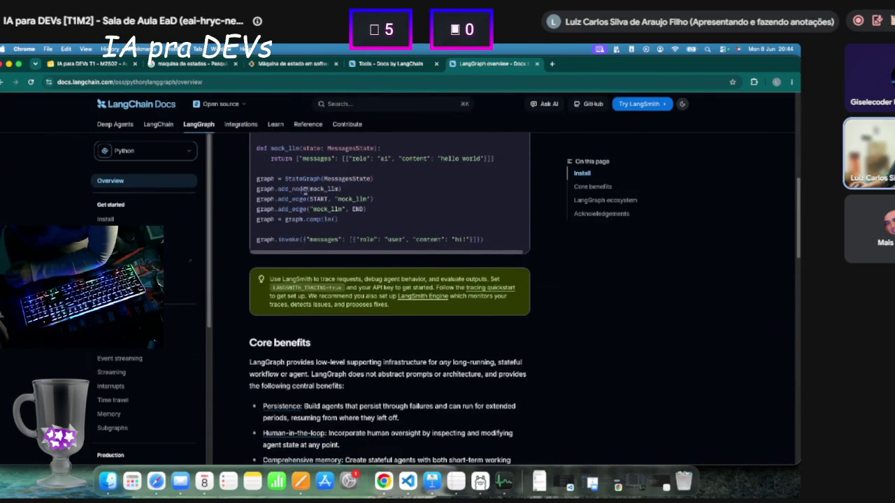
pyautogui.click(593, 187)
pyautogui.click(605, 200)
pyautogui.click(601, 214)
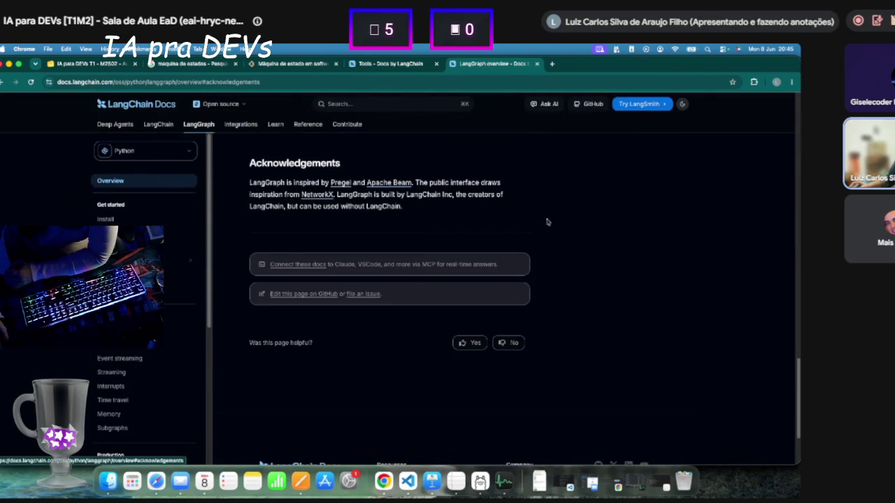
pyautogui.scroll(5, 403, 214)
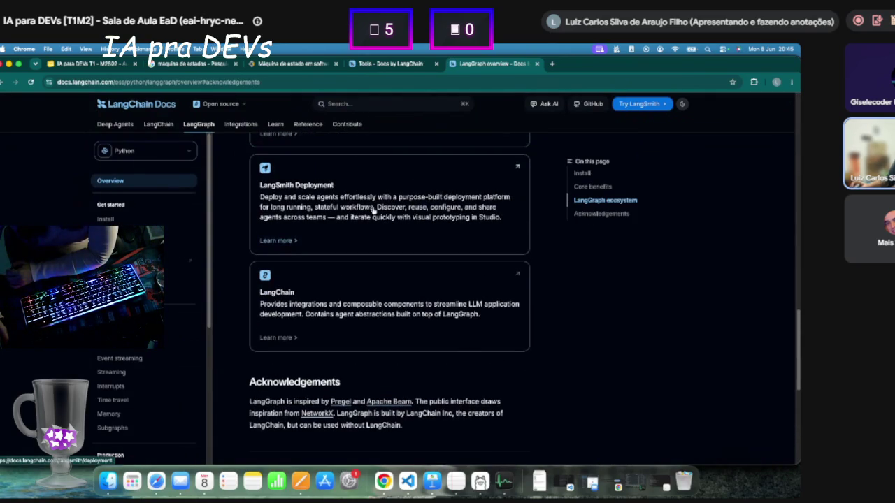
pyautogui.scroll(4, 375, 210)
pyautogui.scroll(-7, 263, 250)
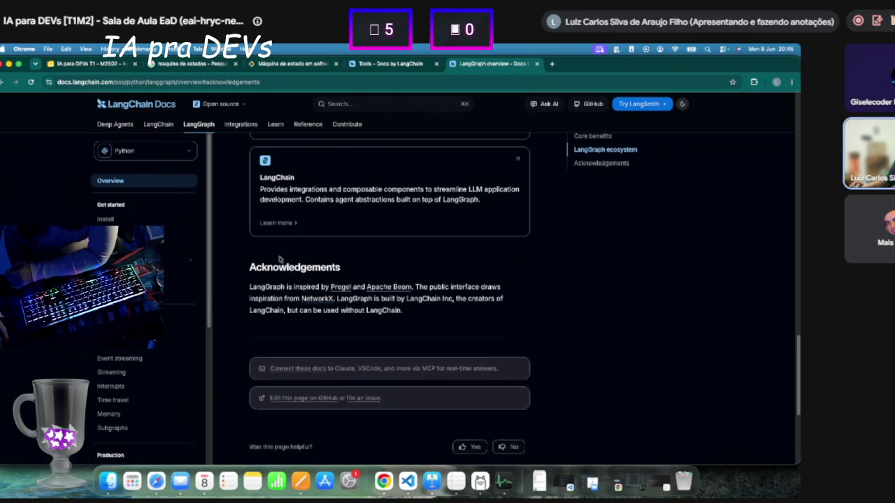
pyautogui.scroll(10, 264, 250)
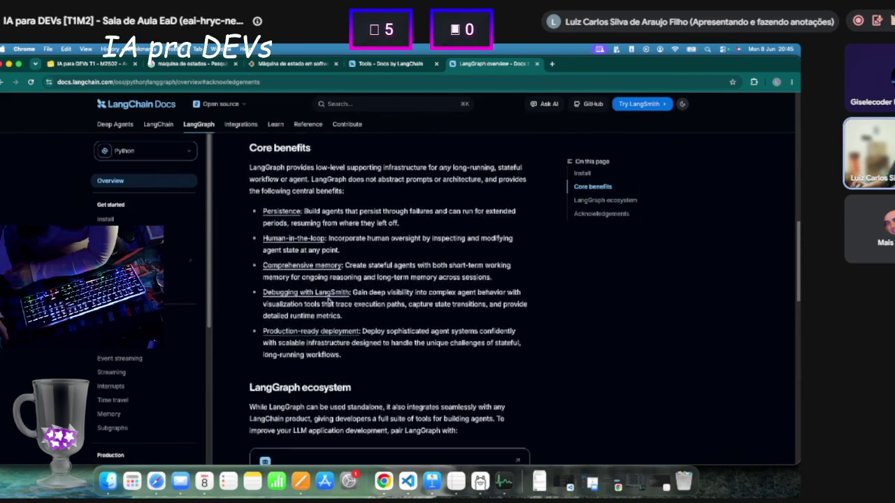
pyautogui.scroll(8, 331, 298)
pyautogui.scroll(3, 266, 321)
# Search the docs for 'tool registry' and open the Manage tools with the registry result.
pyautogui.click(396, 107)
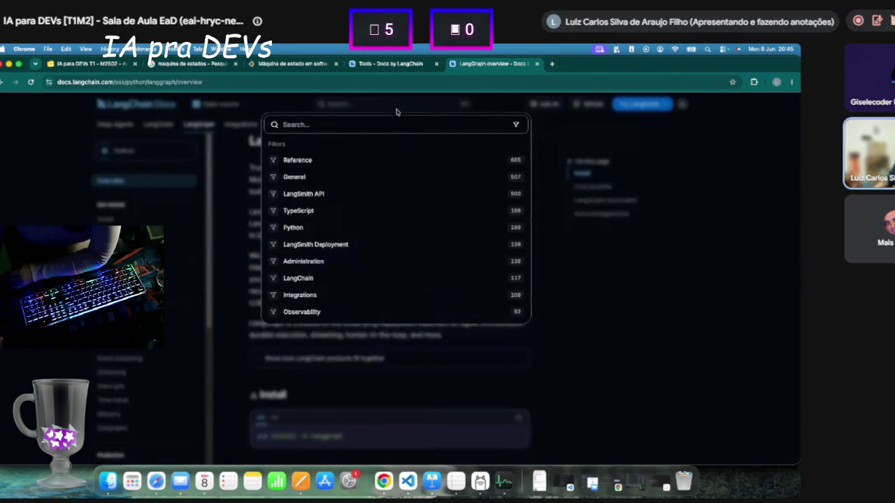
pyautogui.write('tool registry')
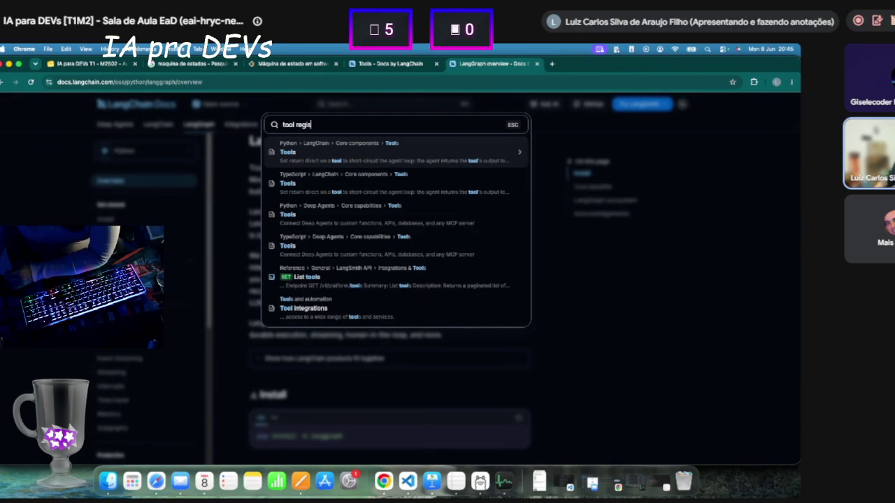
pyautogui.click(364, 160)
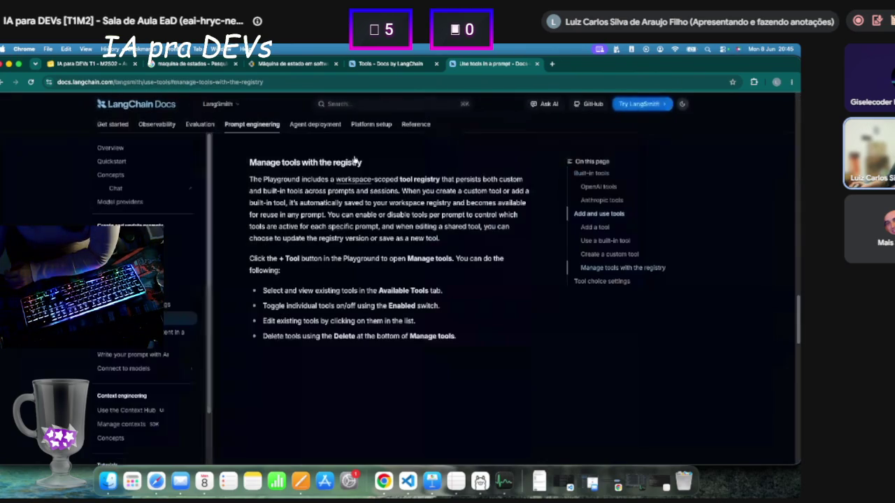
# Scroll up to 'Create a custom tool' and highlight its name, description and arguments requirements.
pyautogui.scroll(-5, 317, 285)
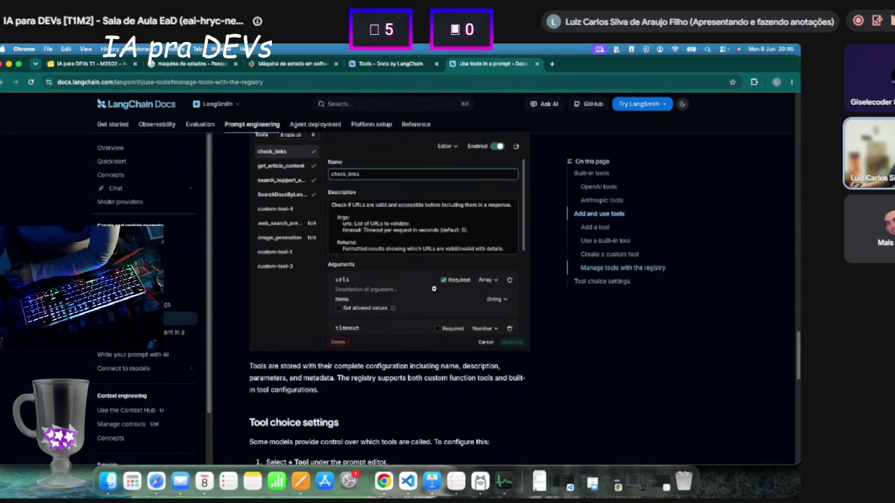
pyautogui.scroll(10, 350, 300)
pyautogui.scroll(5, 364, 359)
pyautogui.moveTo(249, 349)
pyautogui.mouseDown()
pyautogui.moveTo(380, 391)
pyautogui.moveTo(420, 454)
pyautogui.mouseUp()
pyautogui.click(385, 422)
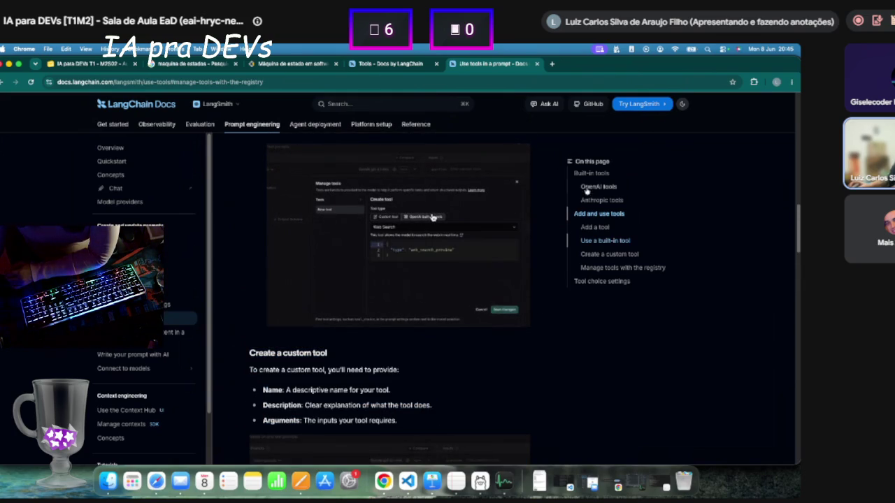
pyautogui.scroll(-1, 580, 192)
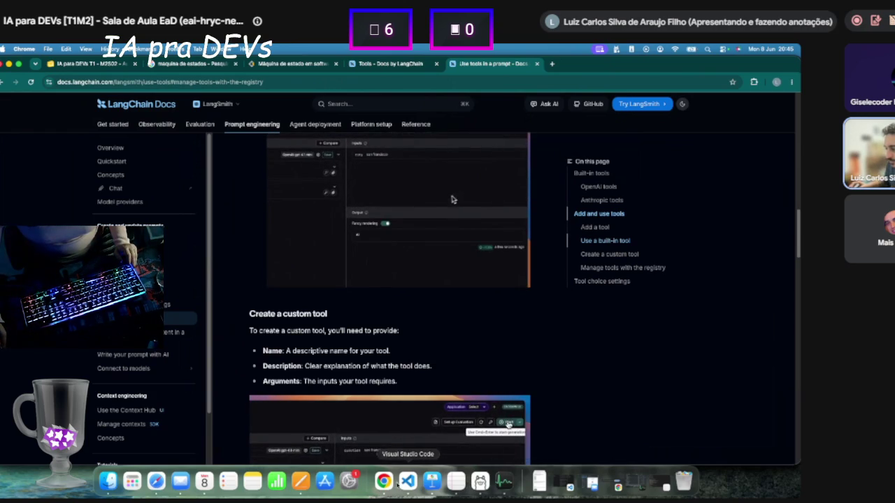
# Return to VS Code and open agent.py from the link in the Codex chat.
pyautogui.click(407, 481)
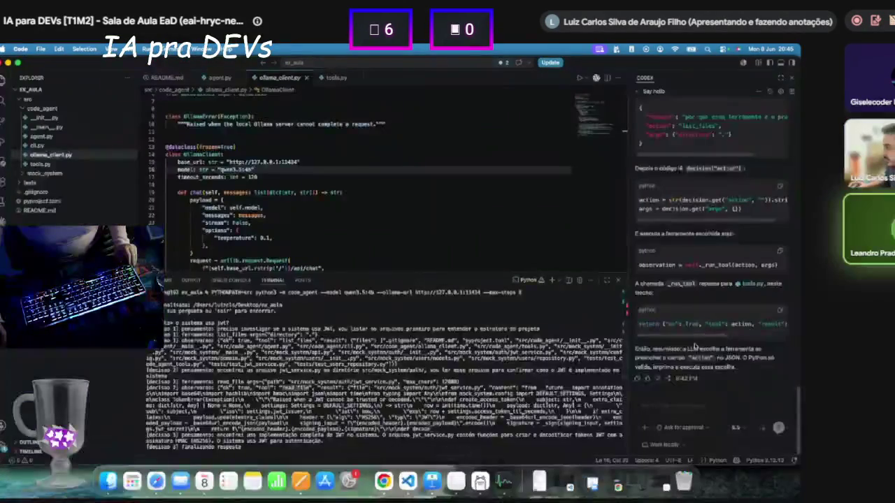
pyautogui.scroll(6, 694, 345)
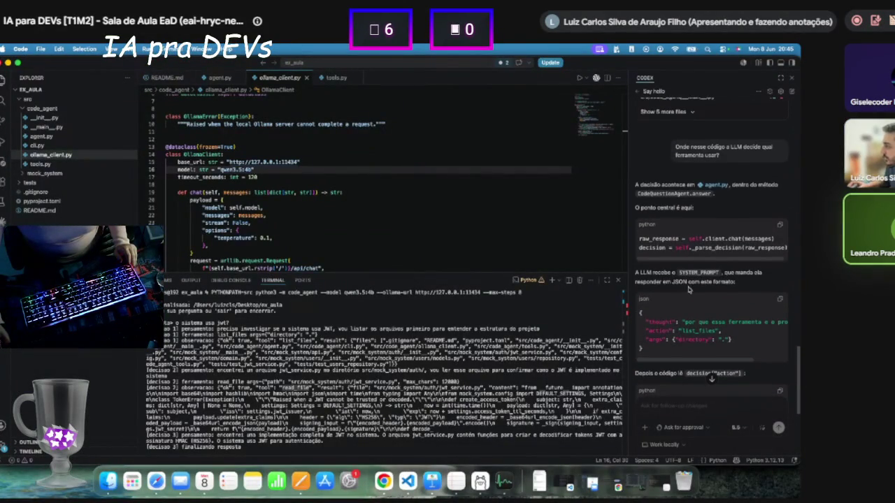
pyautogui.click(702, 187)
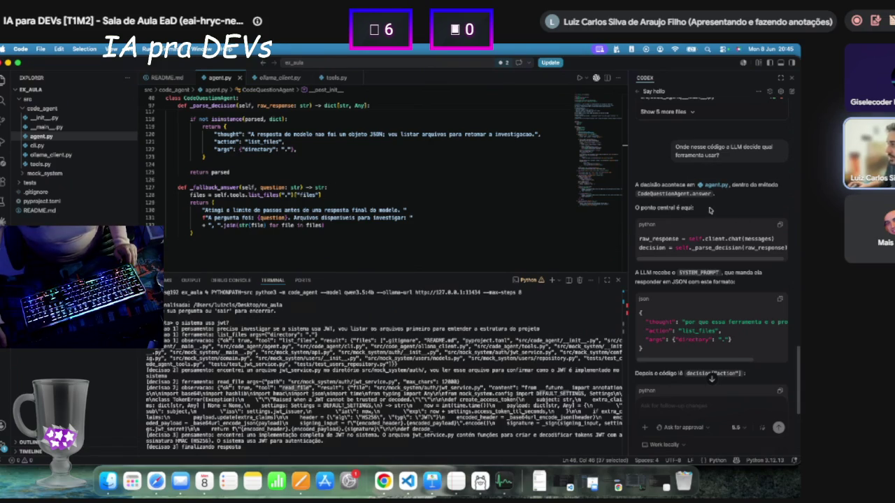
pyautogui.scroll(1, 222, 210)
pyautogui.scroll(10, 259, 199)
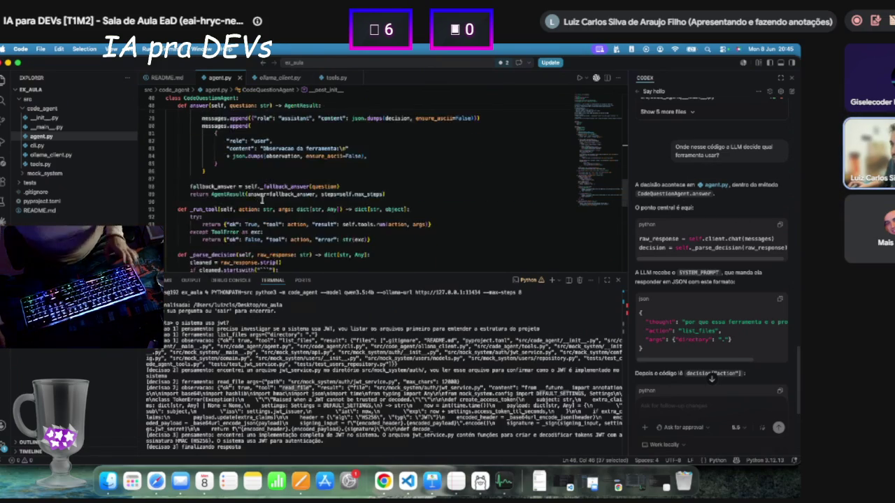
pyautogui.scroll(2, 249, 149)
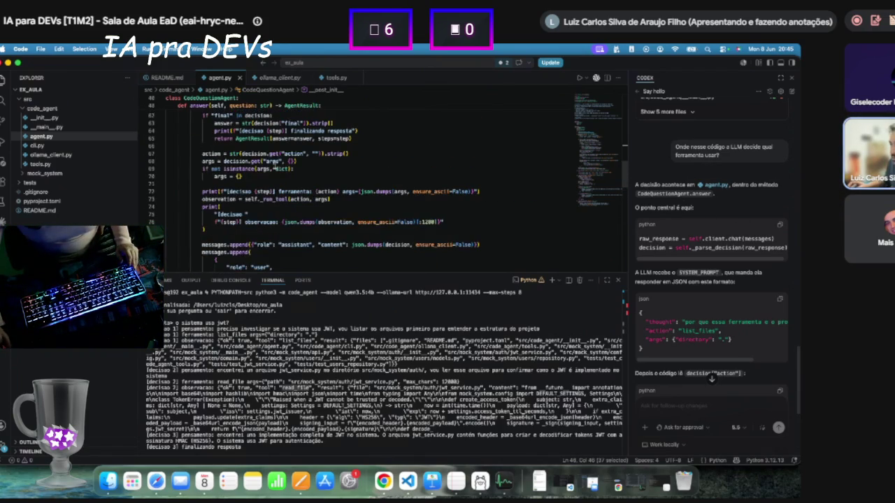
pyautogui.hscroll(1, 677, 262)
pyautogui.hscroll(-1, 686, 262)
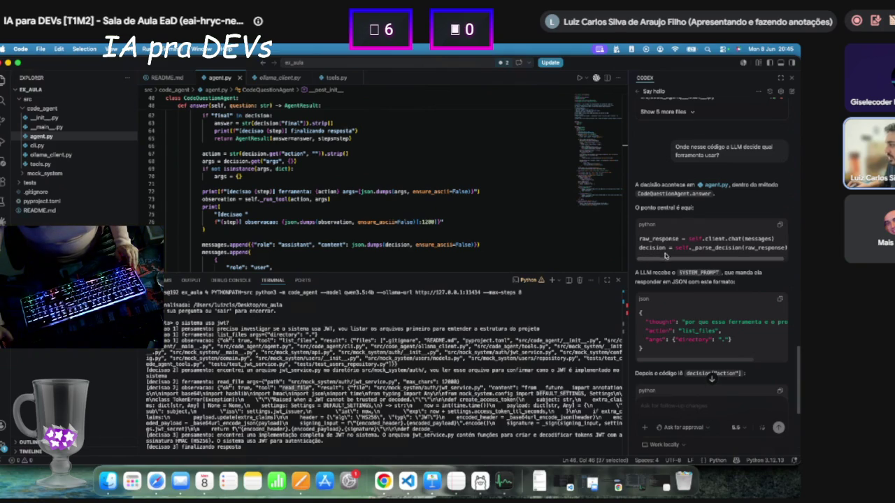
# Highlight _parse_decision, the JSON format note and the list_files action example, then the line 56 call.
pyautogui.doubleClick(720, 248)
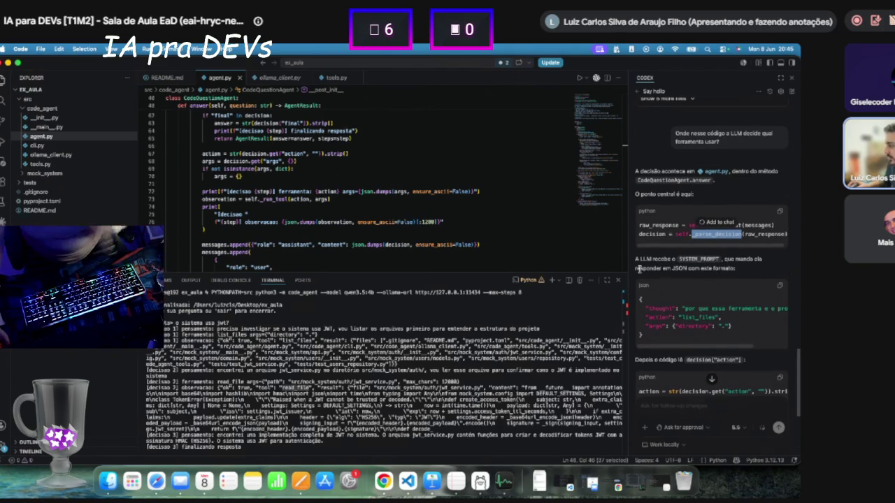
pyautogui.moveTo(638, 269); pyautogui.dragTo(737, 269)
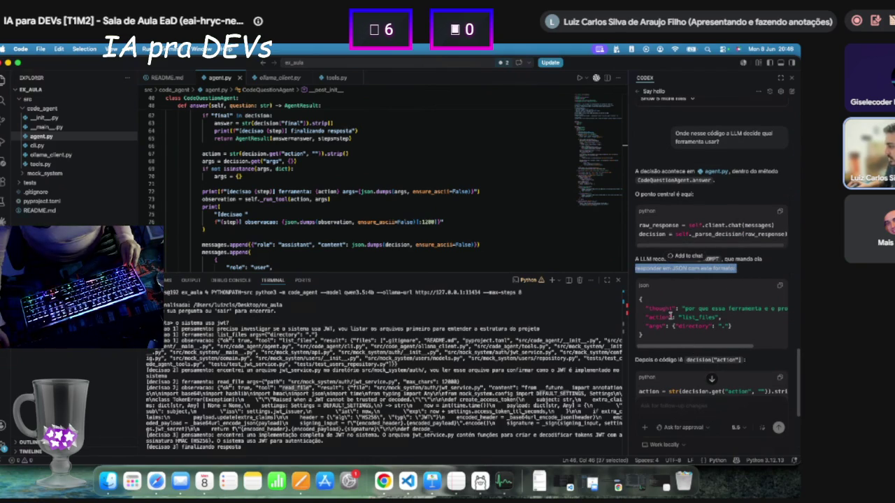
pyautogui.tripleClick(647, 317)
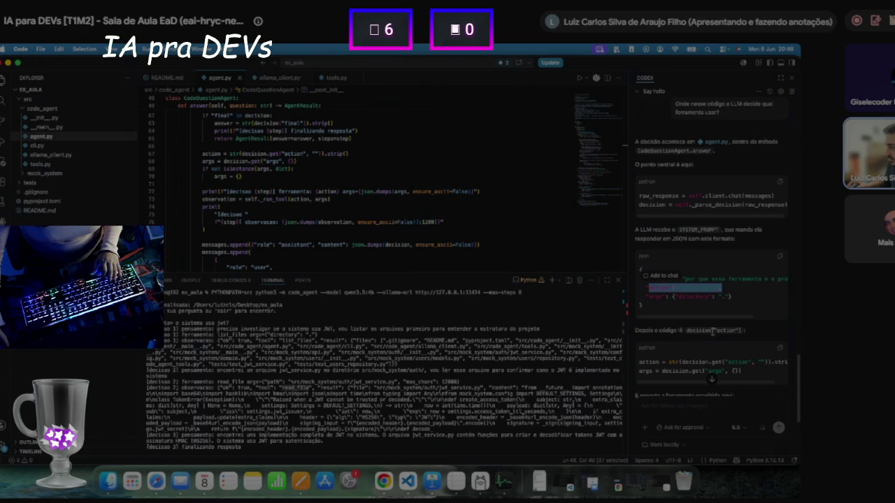
pyautogui.doubleClick(211, 153)
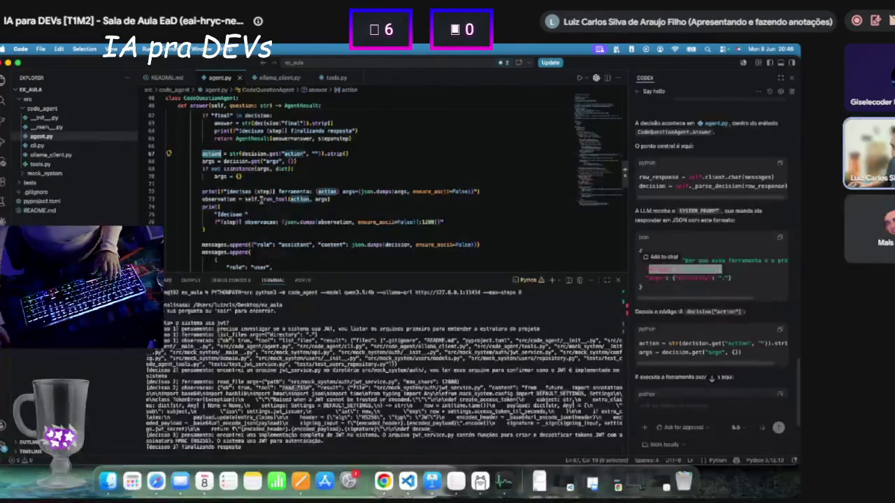
pyautogui.scroll(5, 219, 138)
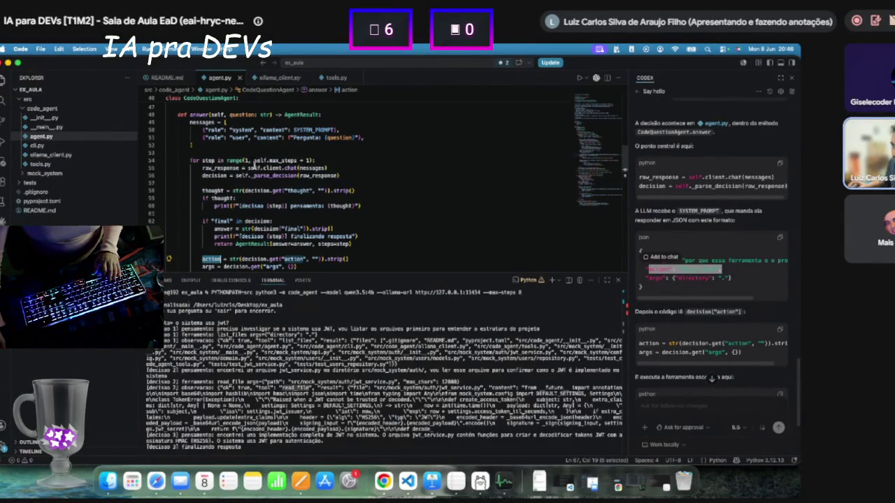
pyautogui.click(272, 175)
pyautogui.doubleClick(272, 176)
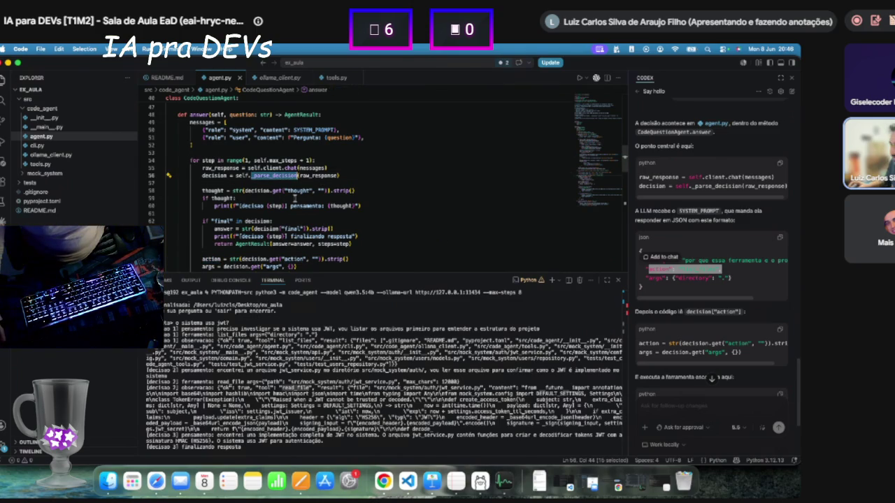
# Scroll through the answer() step loop in agent.py around the decision parsing.
pyautogui.scroll(-15, 279, 195)
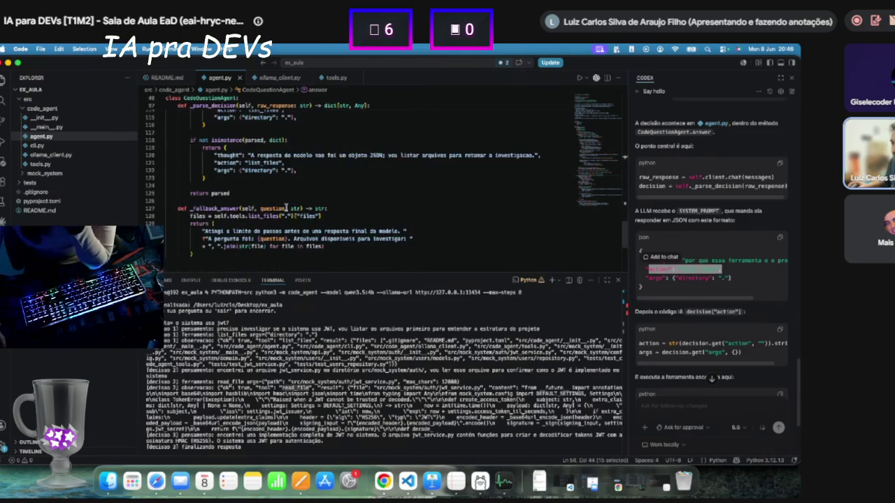
pyautogui.scroll(10, 285, 208)
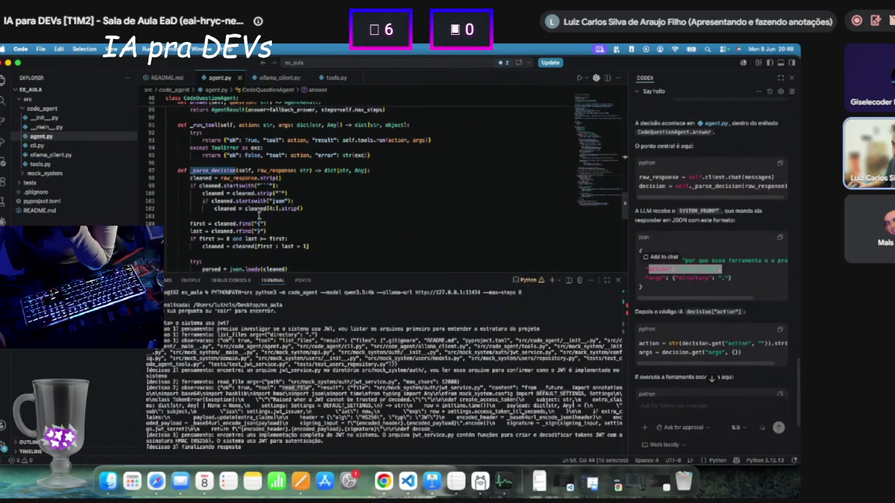
pyautogui.scroll(-3, 241, 202)
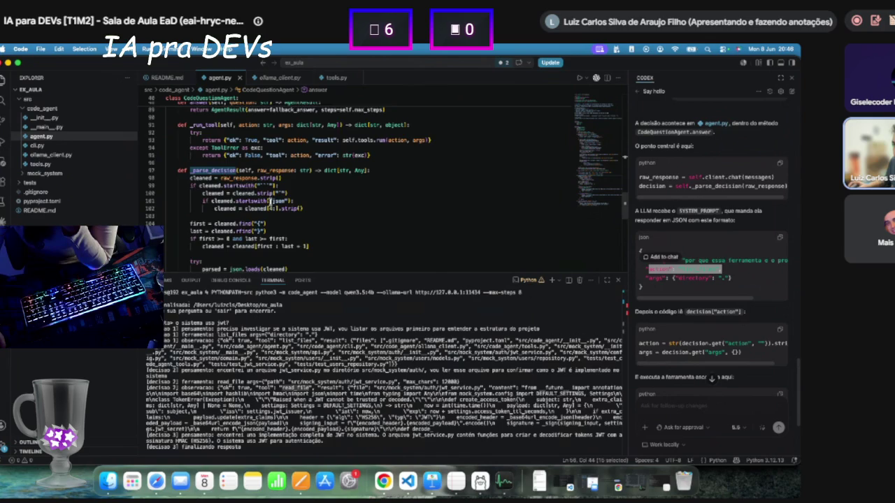
pyautogui.scroll(-4, 210, 200)
pyautogui.moveTo(214, 215); pyautogui.dragTo(283, 216)
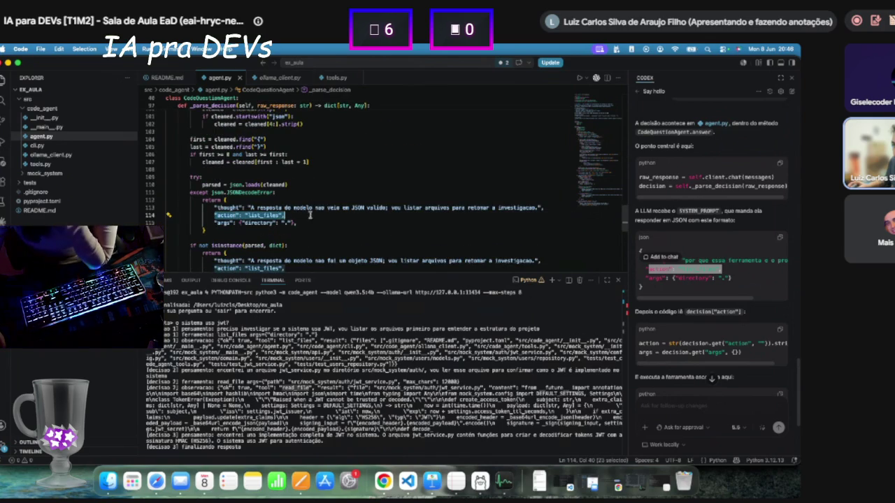
pyautogui.scroll(-3, 308, 215)
pyautogui.scroll(3, 296, 215)
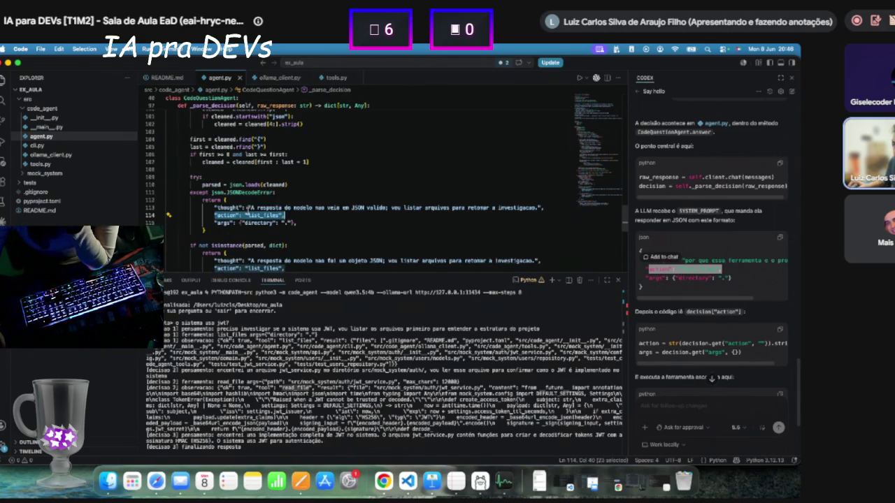
pyautogui.scroll(4, 297, 218)
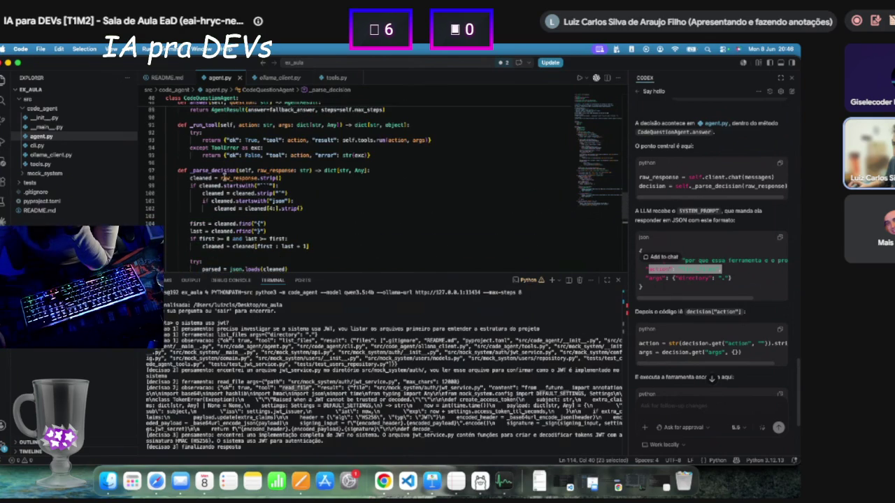
pyautogui.scroll(8, 221, 178)
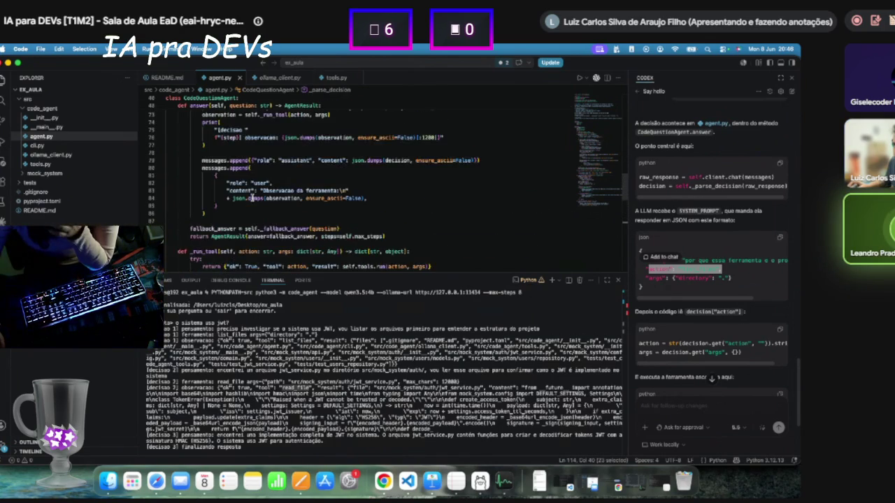
pyautogui.scroll(8, 253, 200)
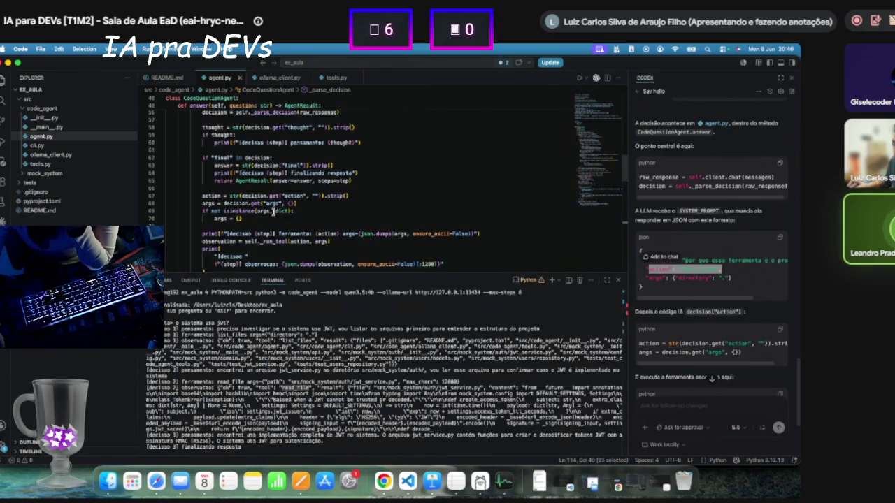
pyautogui.scroll(-5, 319, 213)
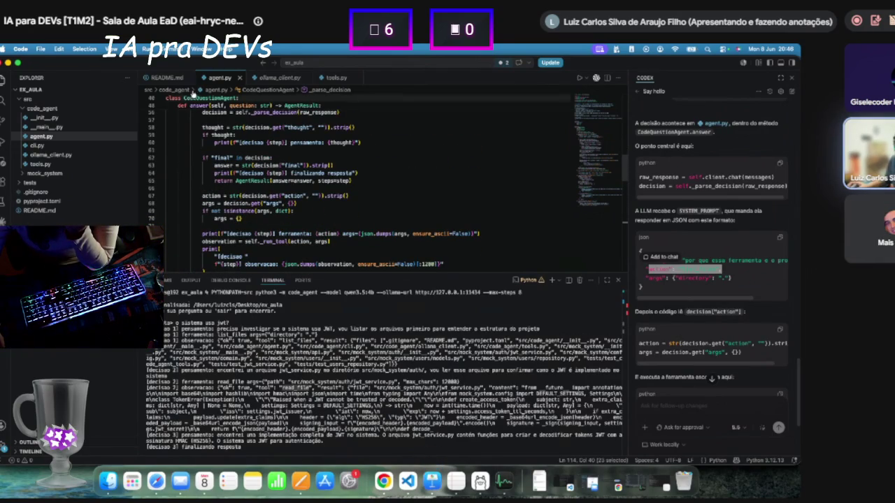
pyautogui.scroll(3, 221, 173)
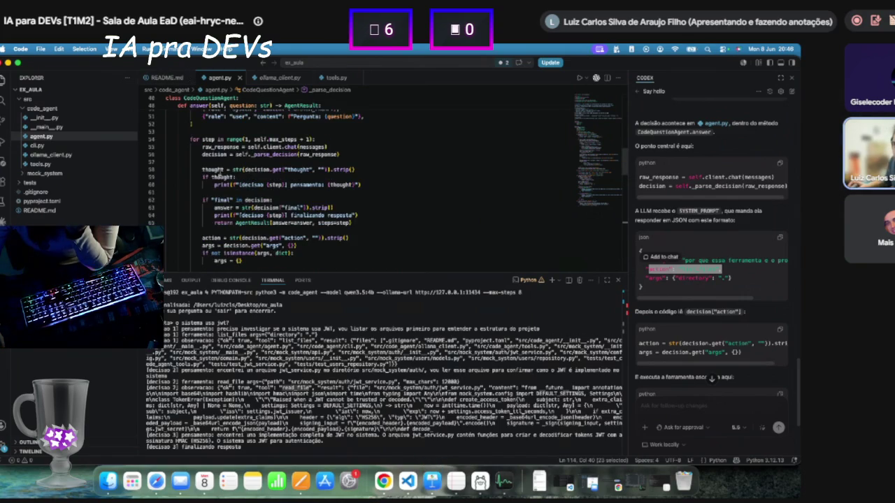
pyautogui.moveTo(236, 190)
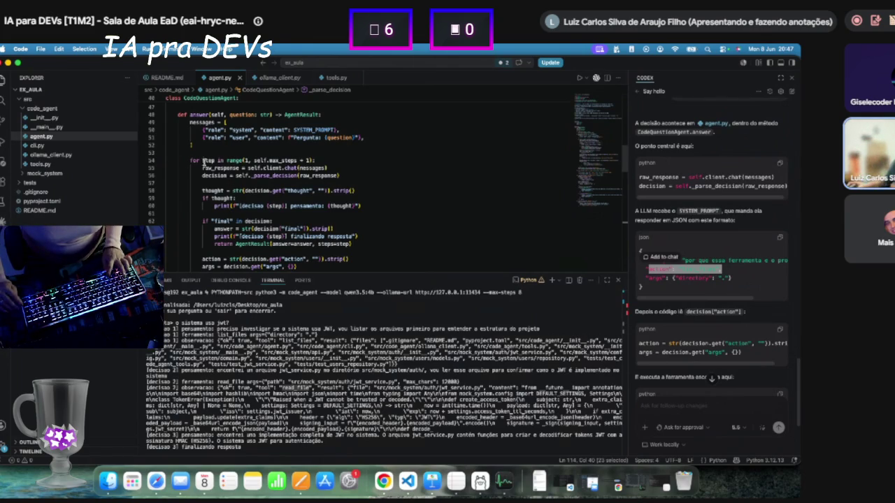
# Highlight the step loop's start (lines 54–59), narrowing to the chat and parse lines.
pyautogui.moveTo(189, 159)
pyautogui.mouseDown()
pyautogui.moveTo(350, 190)
pyautogui.moveTo(235, 199)
pyautogui.mouseUp()
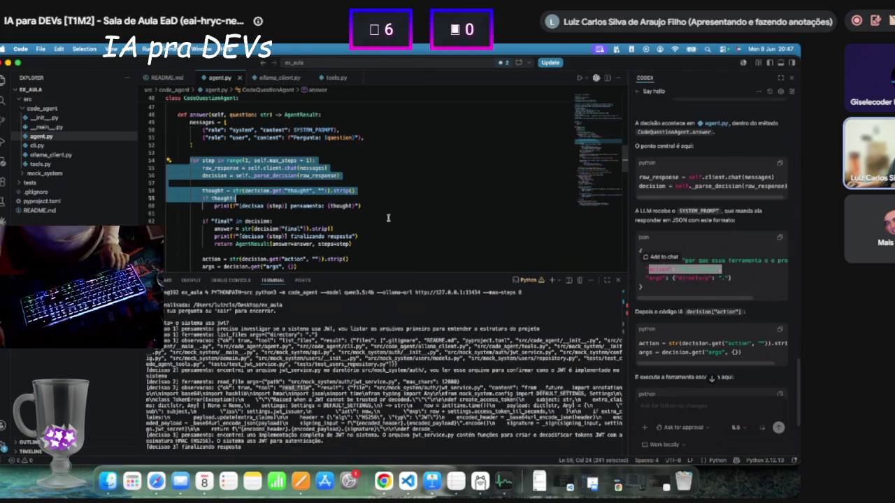
pyautogui.moveTo(202, 168); pyautogui.dragTo(340, 176)
pyautogui.scroll(-5, 251, 212)
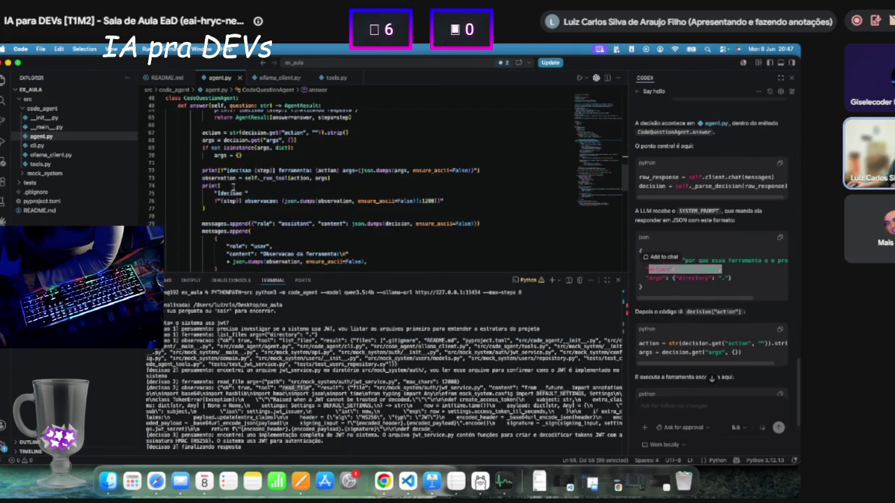
pyautogui.moveTo(201, 174); pyautogui.dragTo(349, 174)
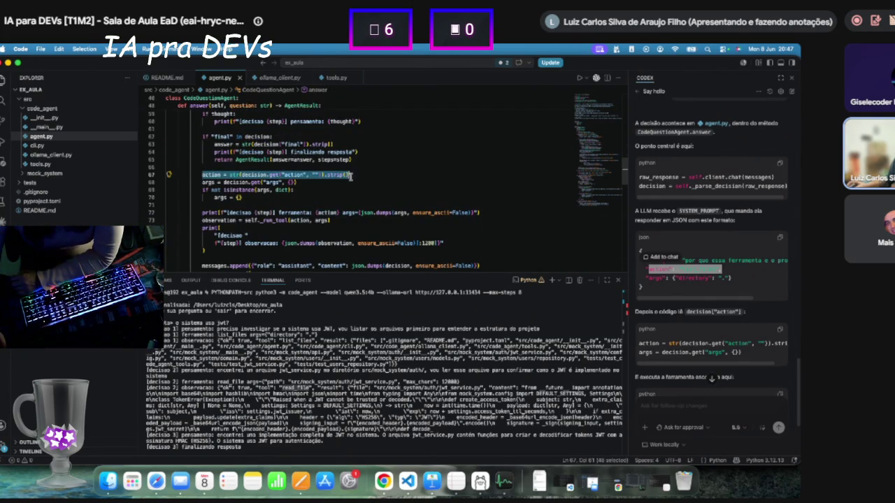
pyautogui.scroll(3, 325, 168)
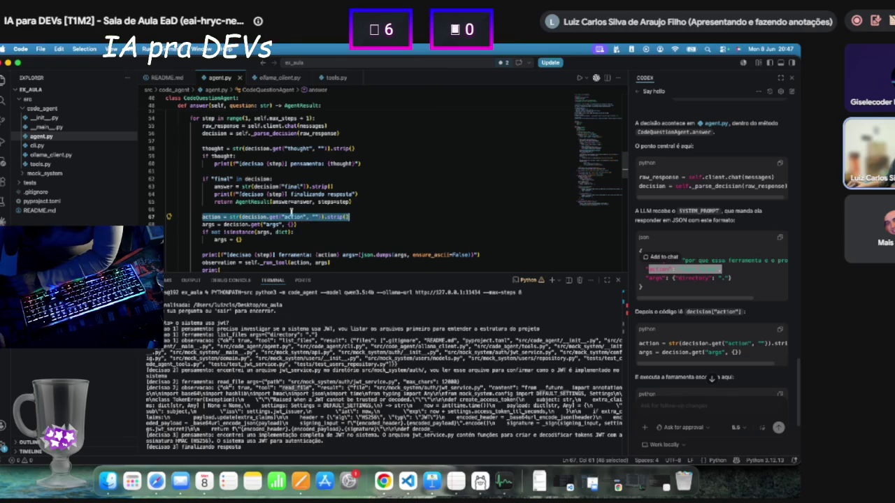
pyautogui.scroll(-1, 290, 220)
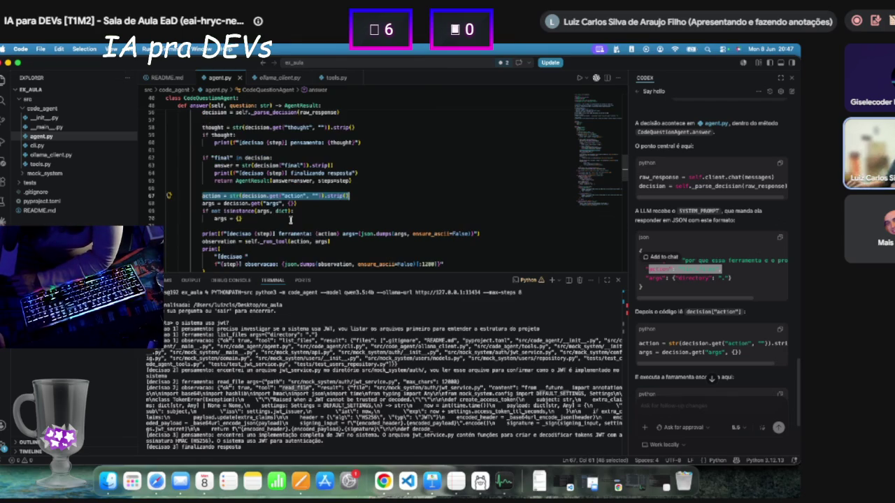
pyautogui.scroll(-1, 280, 226)
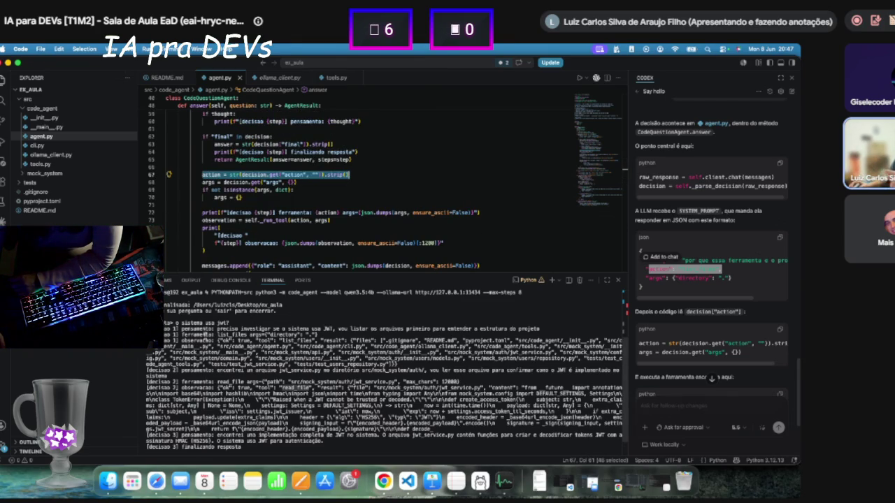
# Highlight the agent's first decision steps in the terminal, then select the CodeQuestionAgent class name.
pyautogui.moveTo(181, 329)
pyautogui.mouseDown()
pyautogui.moveTo(360, 373)
pyautogui.moveTo(402, 365)
pyautogui.moveTo(308, 335)
pyautogui.moveTo(386, 363)
pyautogui.mouseUp()
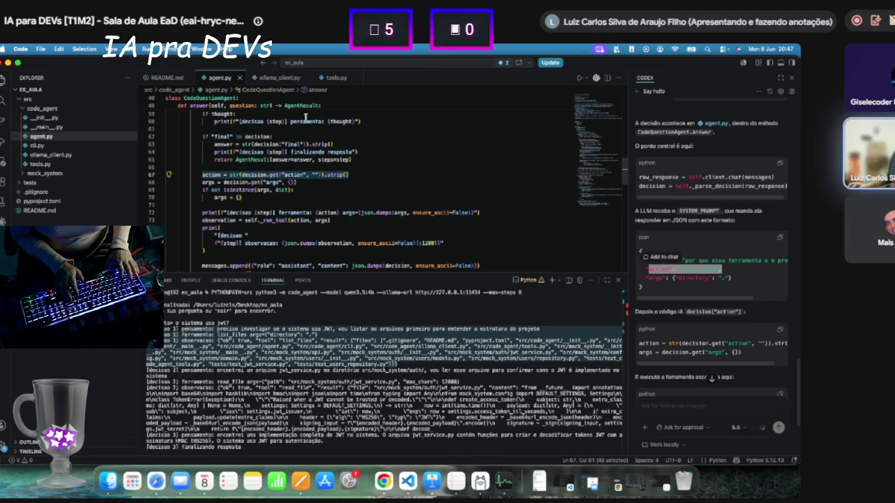
pyautogui.click(299, 121)
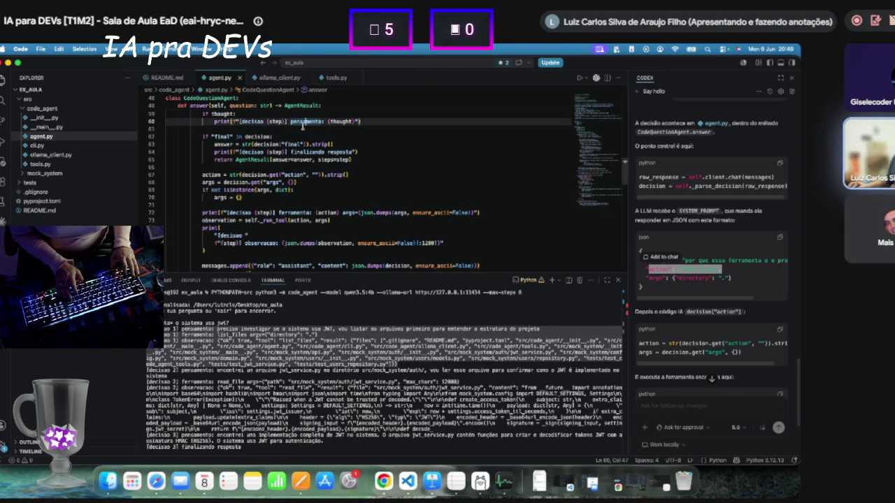
pyautogui.scroll(10, 305, 124)
pyautogui.scroll(-5, 208, 190)
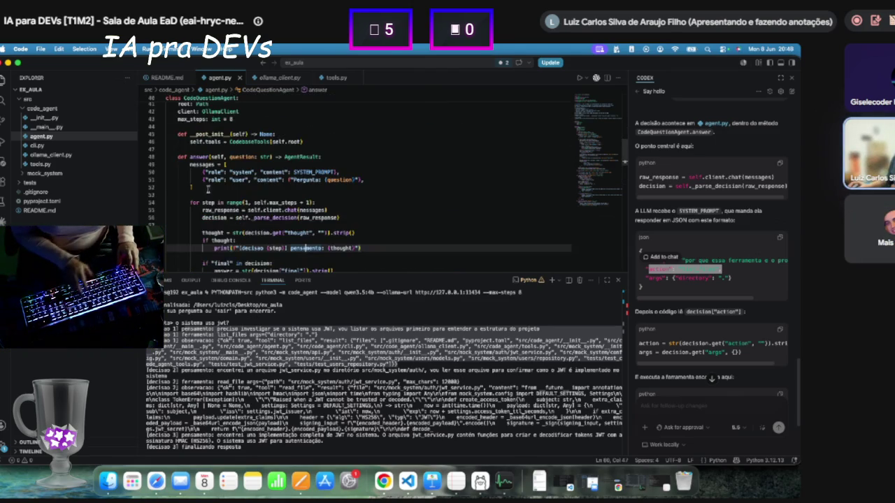
pyautogui.scroll(2, 237, 151)
pyautogui.doubleClick(216, 160)
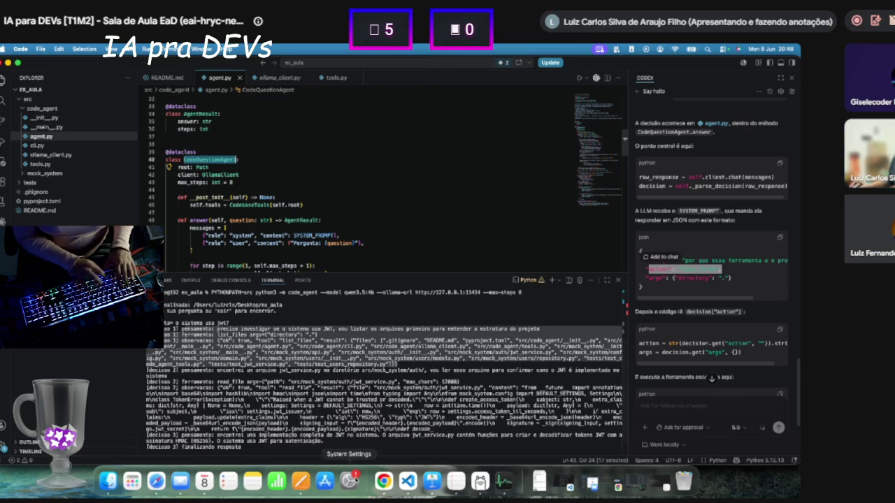
pyautogui.click(383, 481)
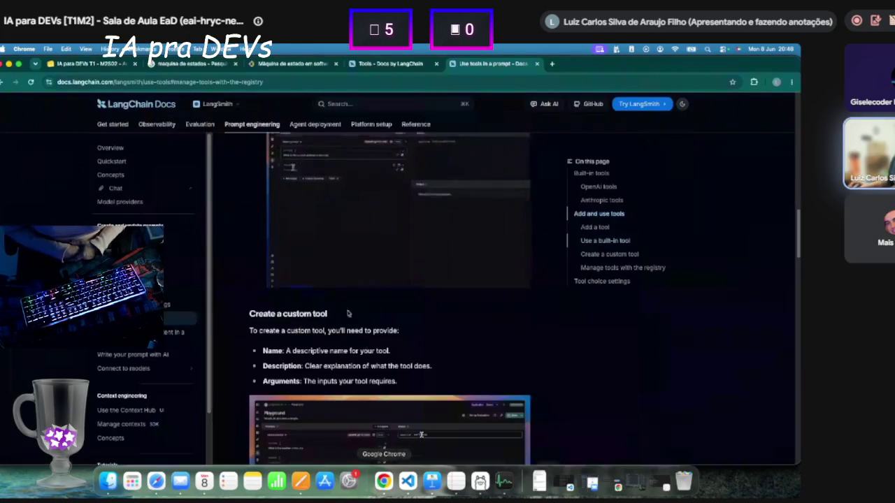
# Scroll up to 'Add and use tools' in the docs, check Ollama, then return to agent.py.
pyautogui.scroll(10, 390, 363)
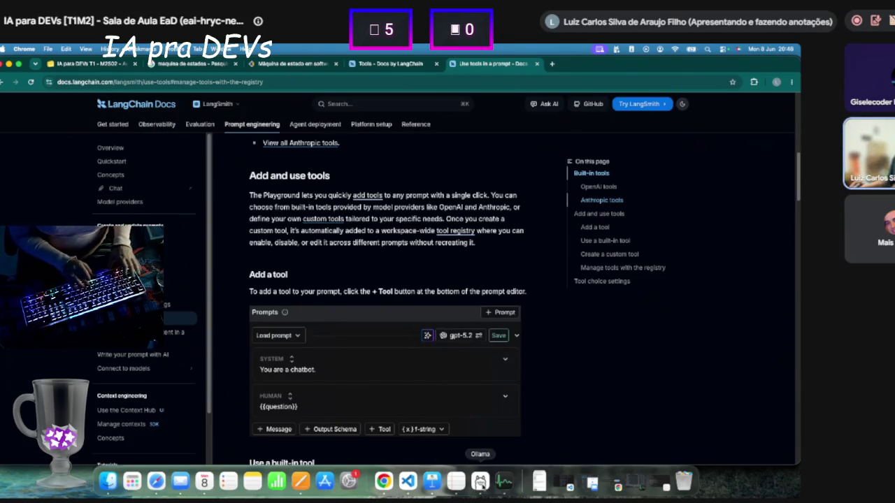
pyautogui.click(480, 481)
pyautogui.click(408, 481)
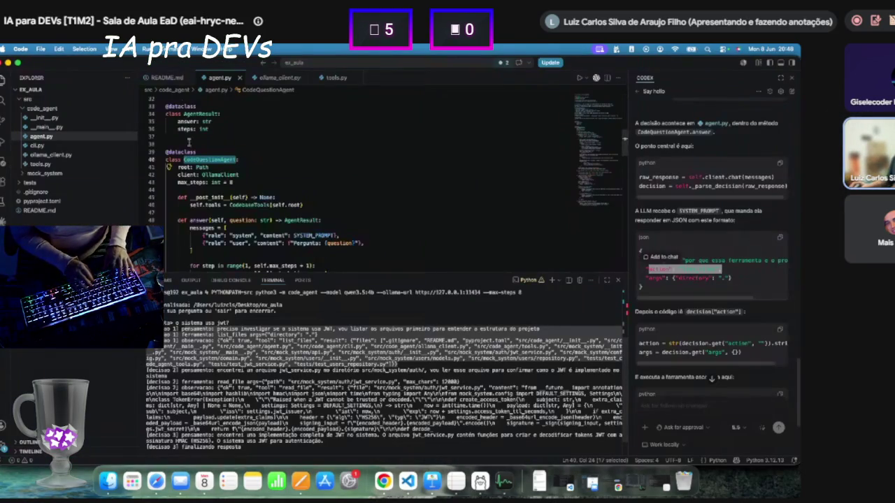
# In agent.py, clear the terminal selection and select the action line 67 and args on line 68.
pyautogui.scroll(-5, 249, 198)
pyautogui.scroll(-3, 249, 199)
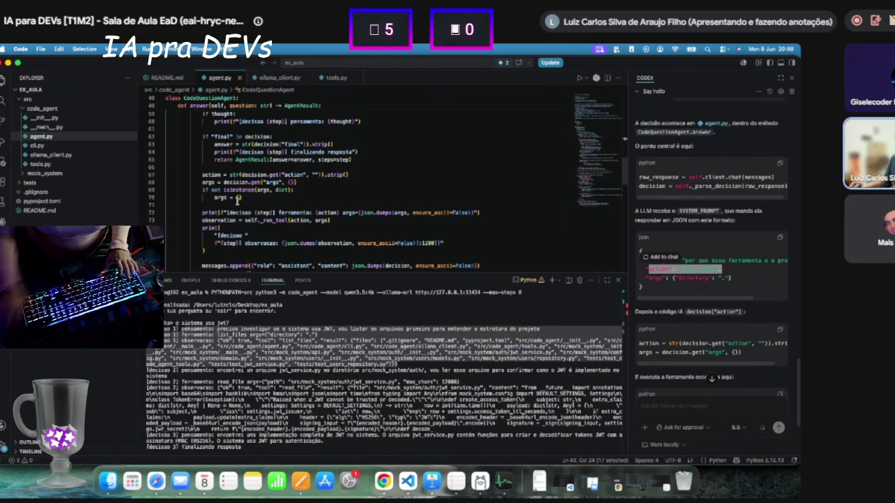
pyautogui.scroll(1, 251, 199)
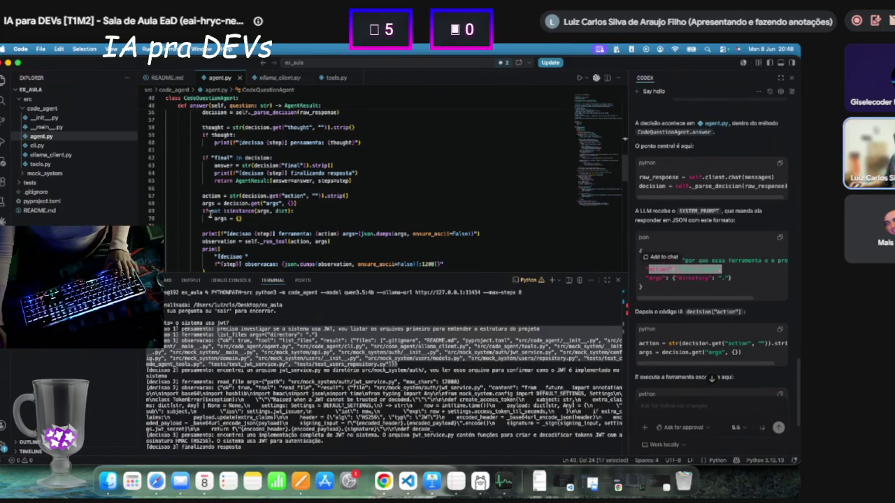
pyautogui.click(237, 364)
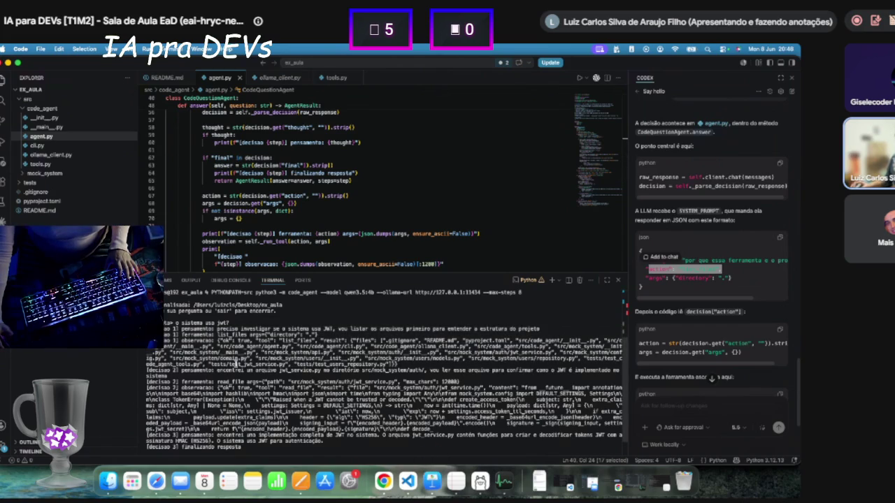
pyautogui.scroll(-2, 260, 209)
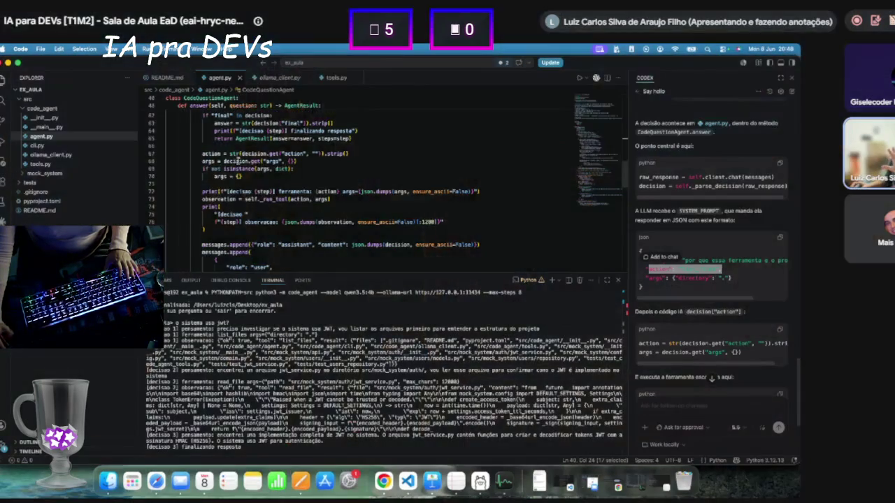
pyautogui.scroll(2, 225, 183)
pyautogui.doubleClick(212, 196)
pyautogui.tripleClick(212, 196)
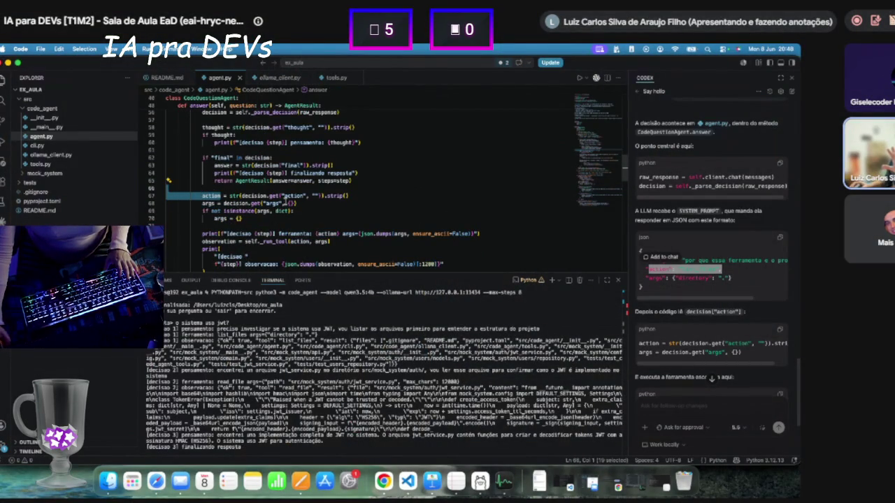
pyautogui.doubleClick(273, 203)
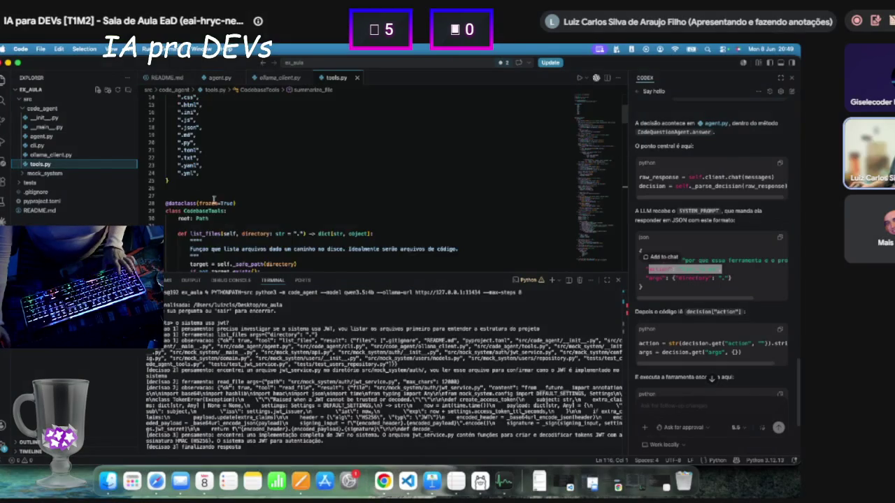
# Select the list_files method in tools.py, then open ollama_client.py and click into its code.
pyautogui.moveTo(183, 128)
pyautogui.mouseDown()
pyautogui.moveTo(378, 147)
pyautogui.moveTo(344, 237)
pyautogui.mouseUp()
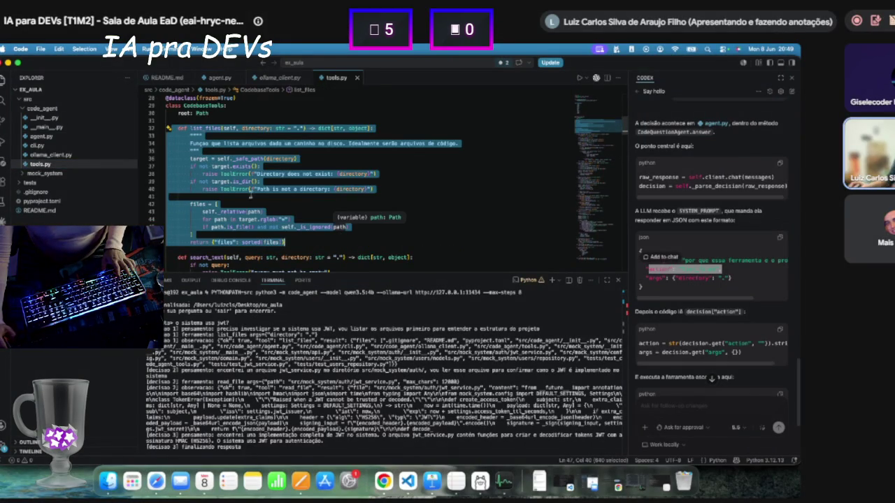
pyautogui.click(51, 155)
pyautogui.click(212, 151)
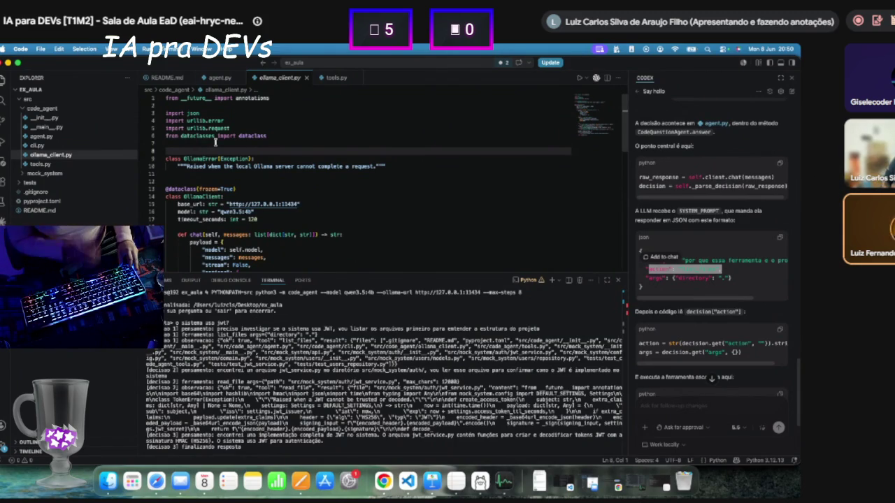
# Scroll the Codex panel to the 'Worked for 3m 20s' summary, then through ollama_client.py's chat method.
pyautogui.scroll(10, 642, 180)
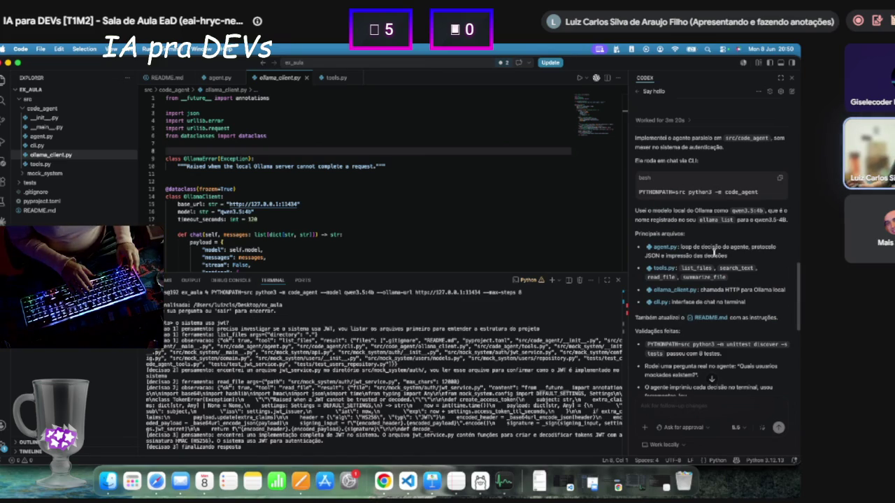
pyautogui.scroll(5, 714, 253)
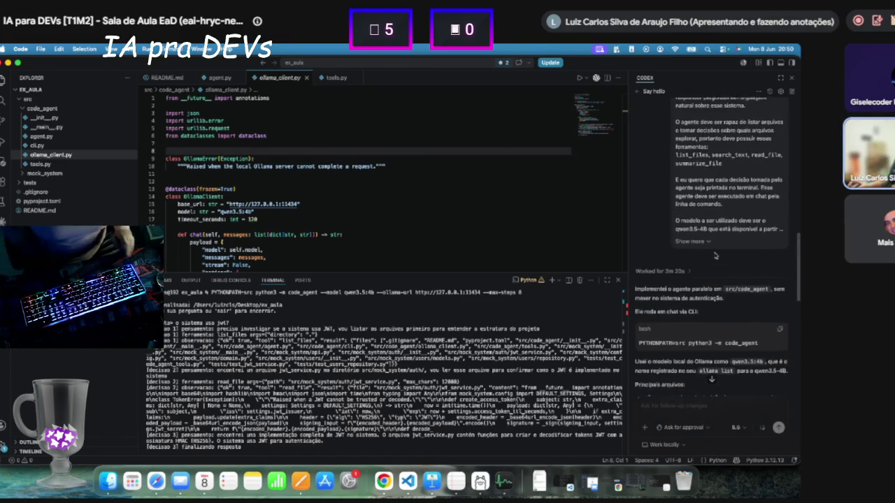
pyautogui.scroll(-10, 717, 254)
pyautogui.scroll(10, 720, 252)
pyautogui.scroll(-10, 702, 261)
pyautogui.scroll(-1, 682, 263)
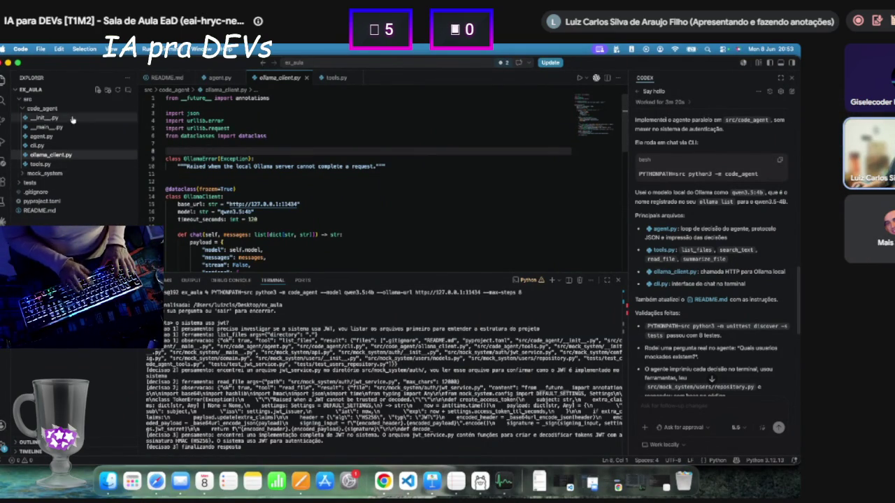
pyautogui.scroll(-5, 329, 178)
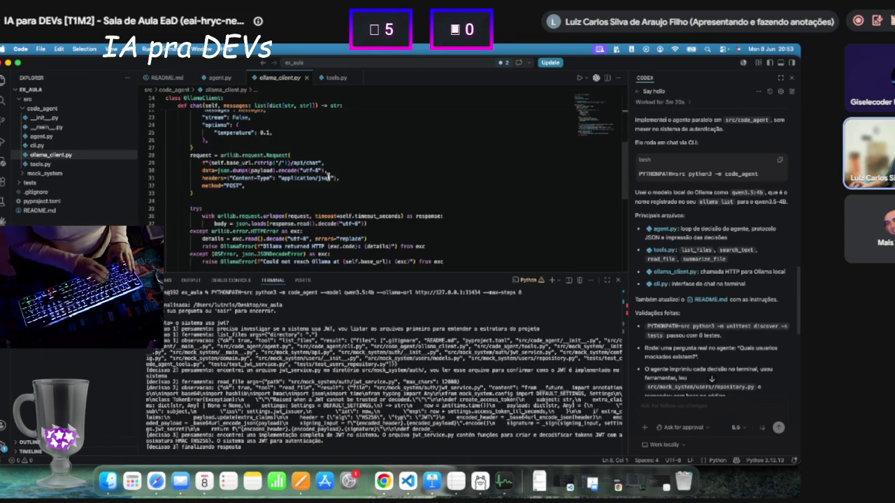
pyautogui.scroll(-3, 216, 172)
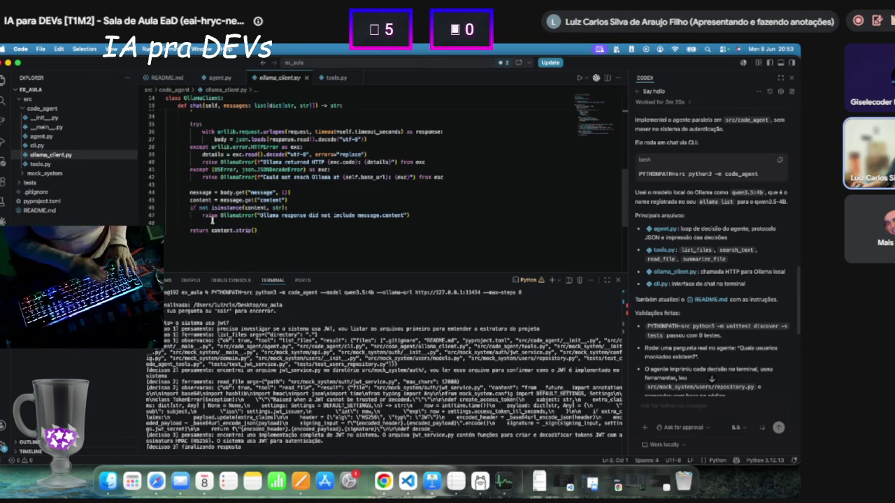
pyautogui.scroll(8, 213, 219)
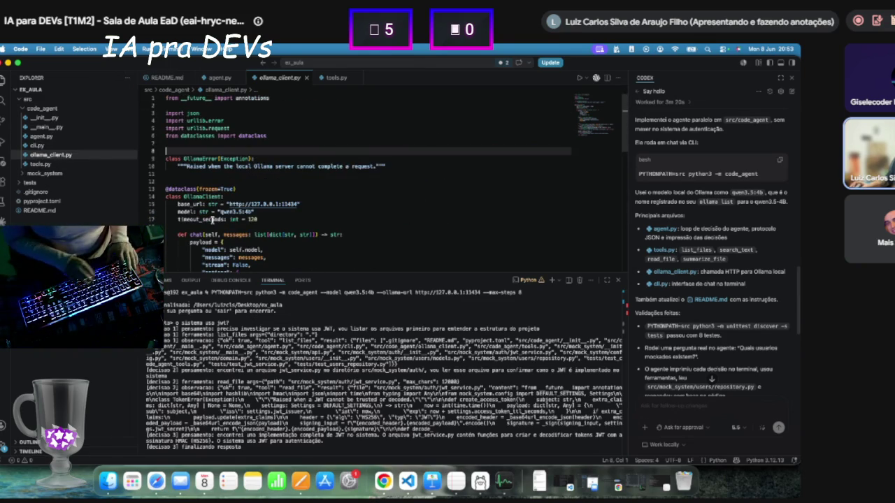
# Reopen agent.py and type 'Voce ja me respondeu' at the terminal's pergunta> prompt.
pyautogui.click(54, 138)
pyautogui.scroll(5, 268, 222)
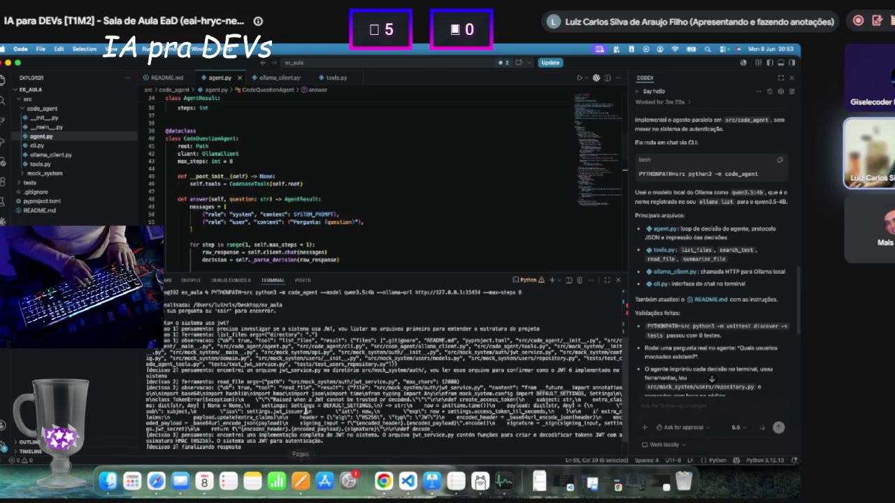
pyautogui.write('Voce j')
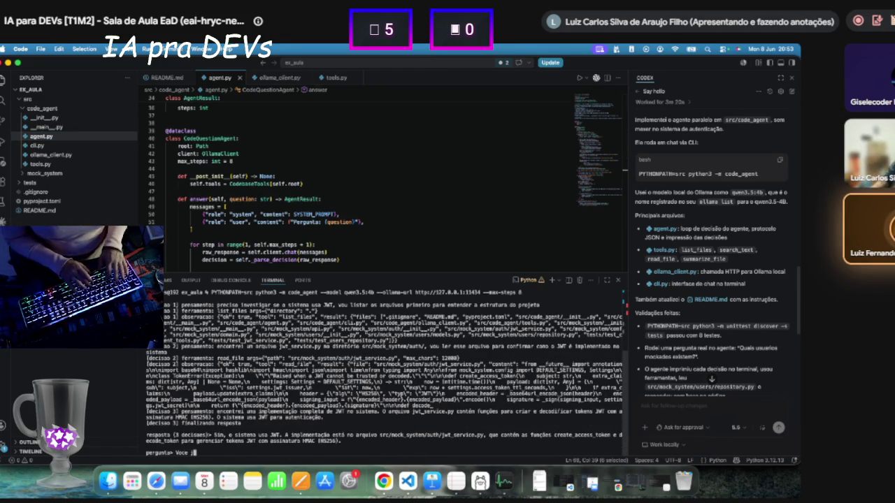
pyautogui.write('a me respondeu')
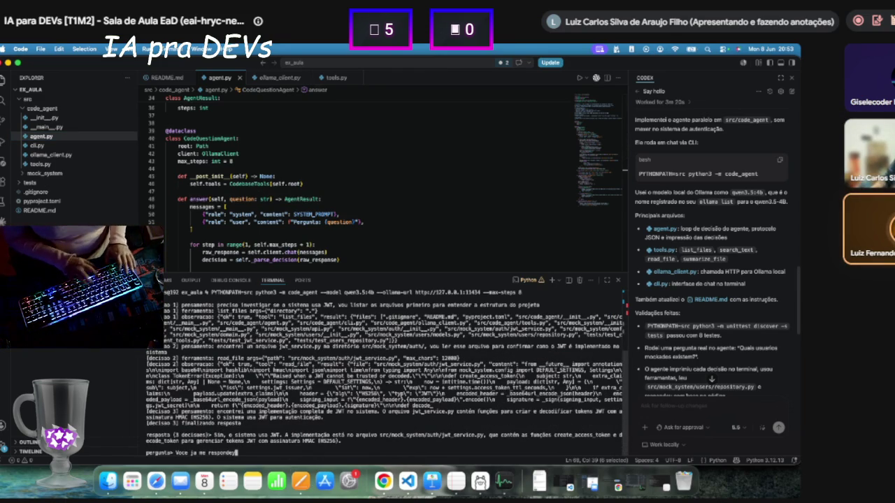
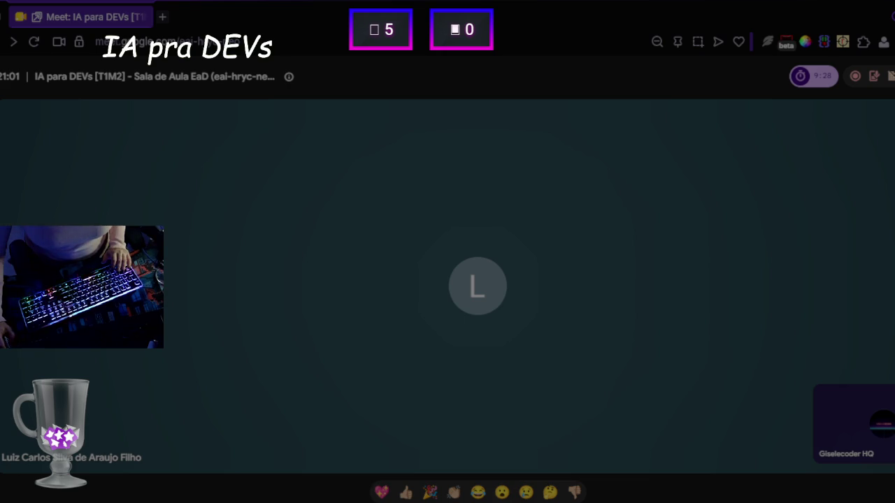
# Cancel the pending screen captures and return to the 'QUANDO PLANEJAR ANTES DE AGIR' slide.
pyautogui.hotkey('ctrl', 'c')
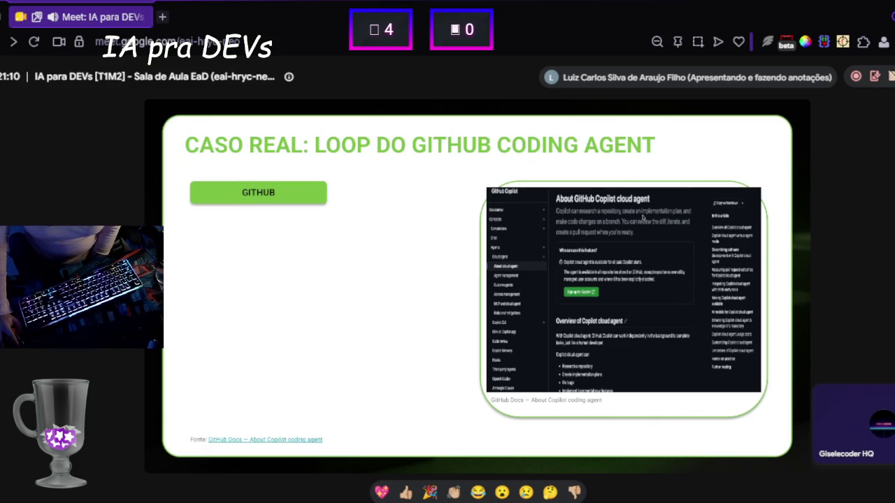
pyautogui.moveTo(605, 187)
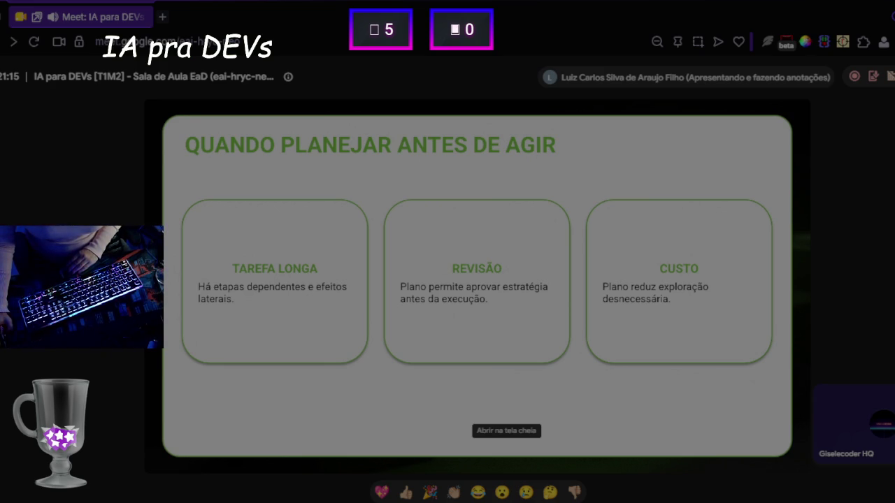
pyautogui.hotkey('ctrl', 'c')
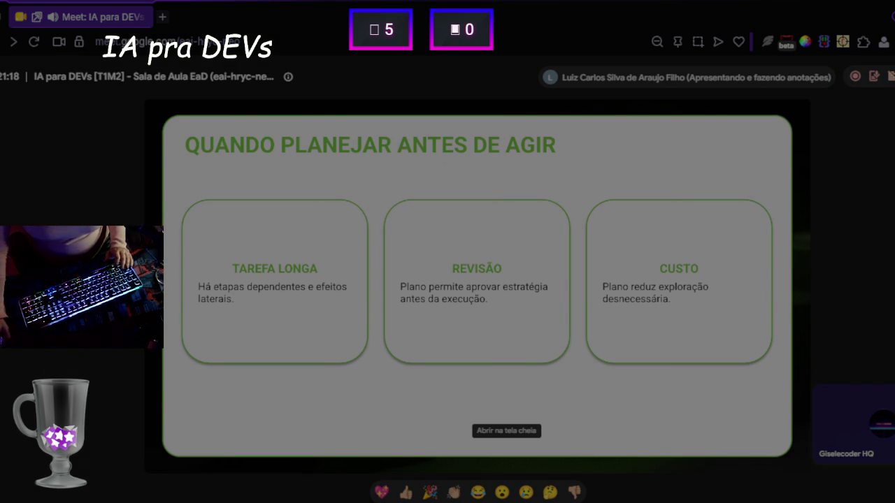
# Finish two screenshot captures of the 'Quando planejar antes de agir' slide with Ctrl+C.
pyautogui.hotkey('ctrl', 'c')
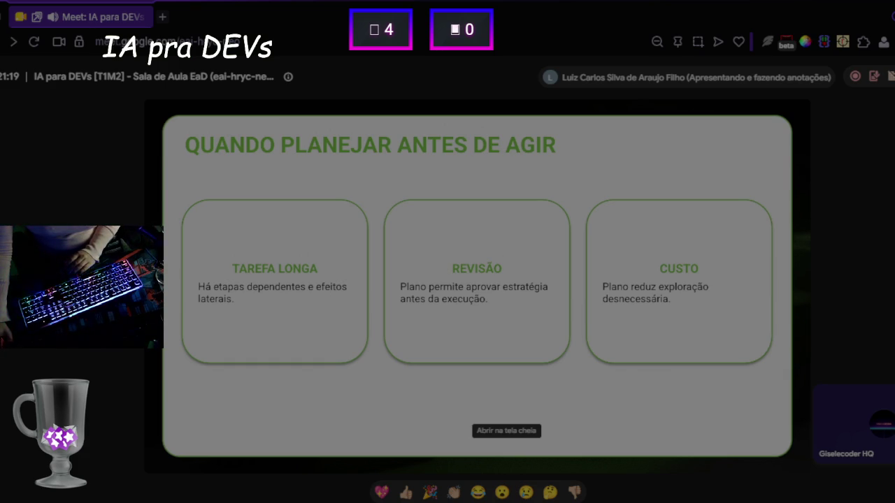
pyautogui.hotkey('ctrl', 'c')
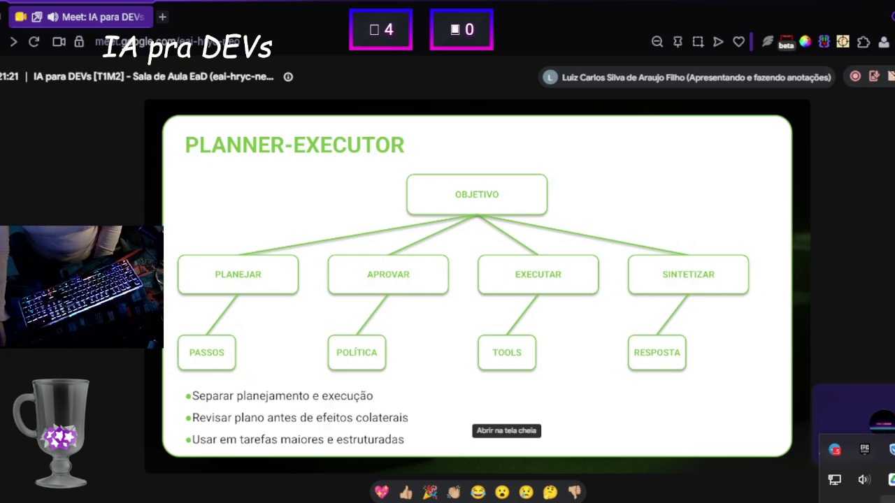
pyautogui.rightClick(835, 448)
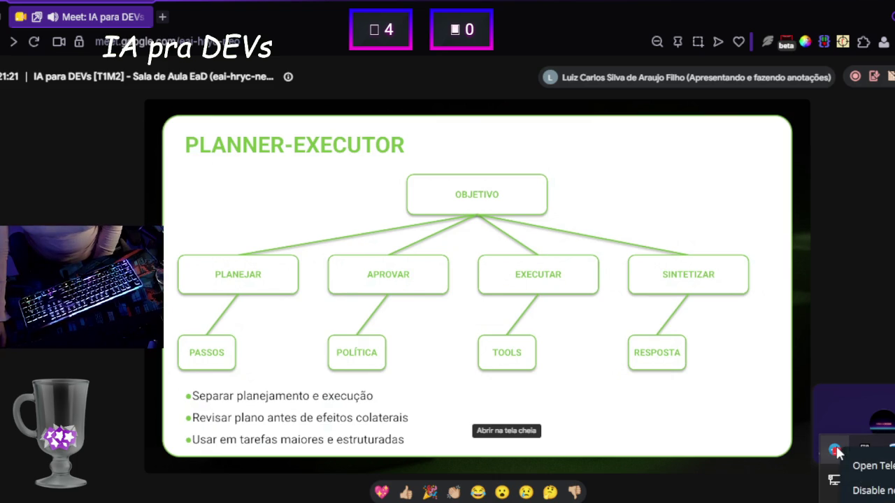
pyautogui.press('Escape')
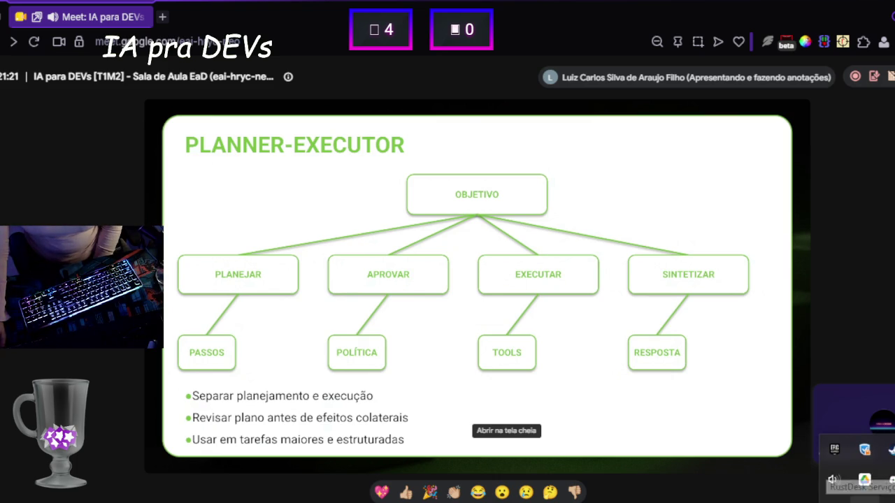
pyautogui.press('Escape')
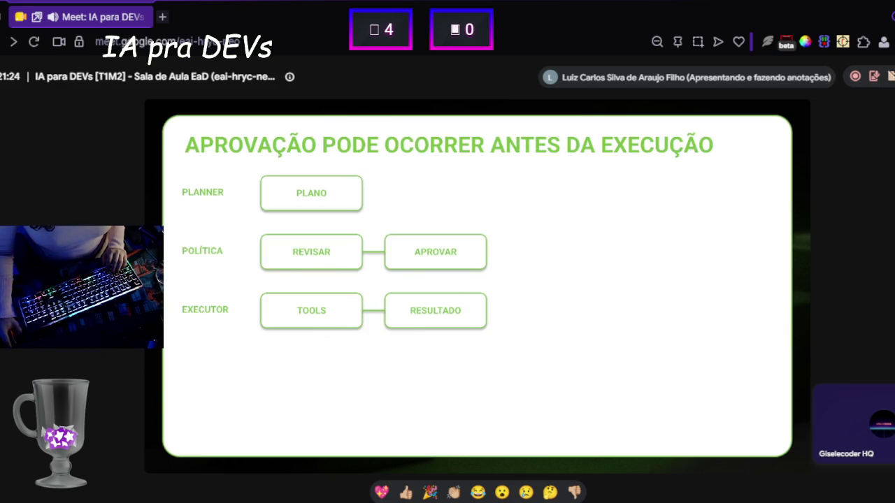
pyautogui.hotkey('alt', 'Tab')
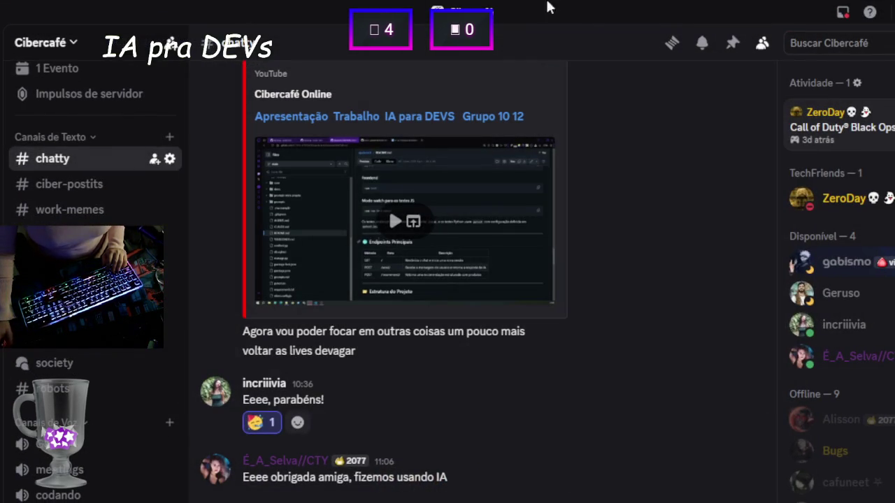
pyautogui.moveTo(314, 7); pyautogui.dragTo(318, 63)
pyautogui.hotkey('alt', 'Tab')
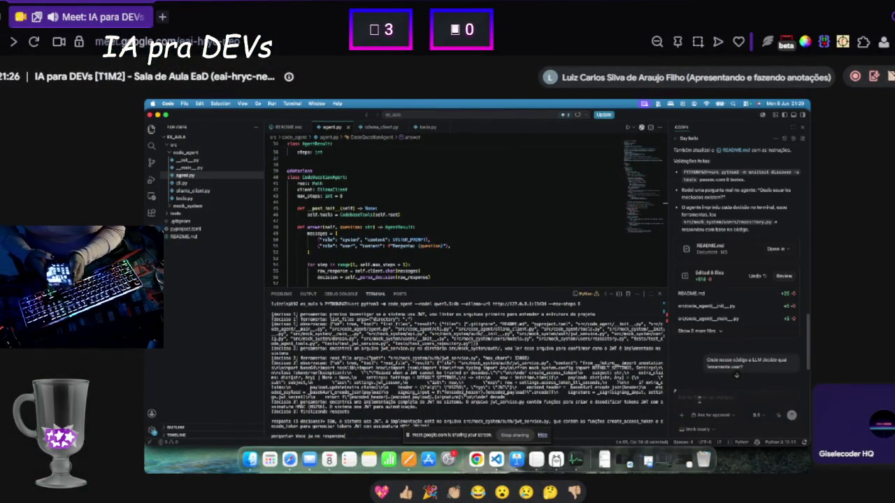
# Send the prompt to research all available Ollama models, grouped into thinking and non-thinking models.
pyautogui.write('se sobr')
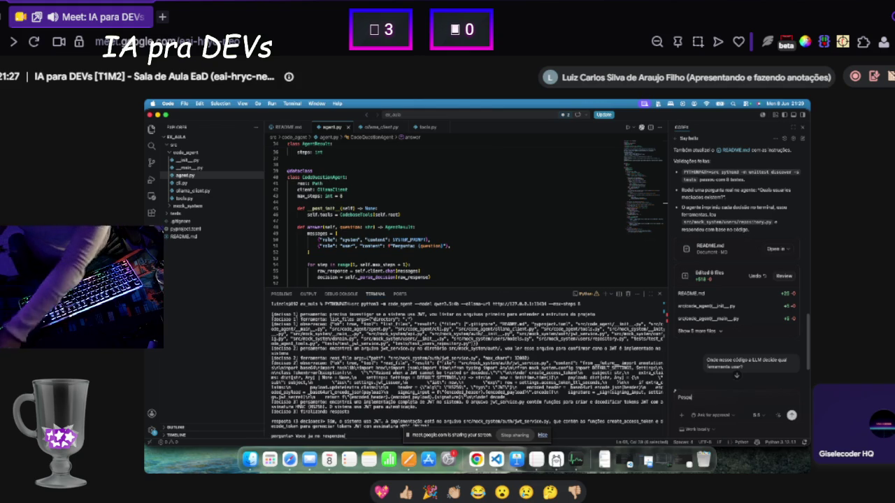
pyautogui.write('e ')
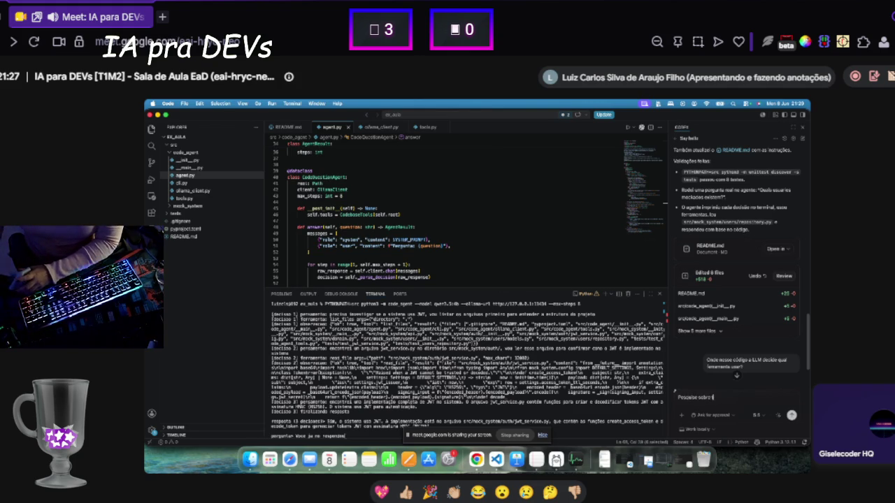
pyautogui.write('todos os modelos disponíveis no sistema')
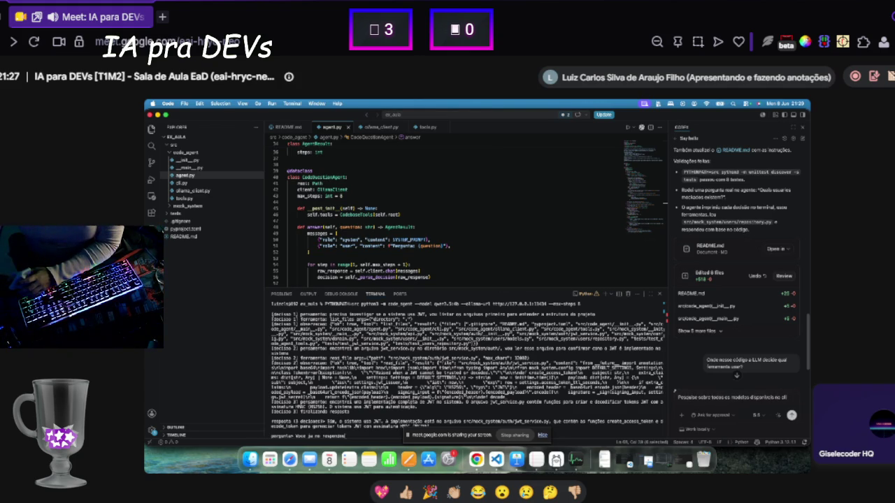
pyautogui.write('. Agrup')
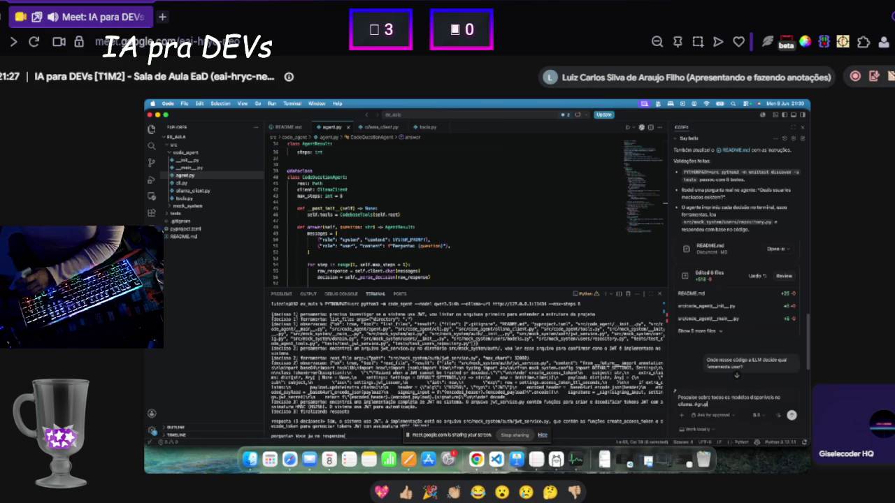
pyautogui.write('e-os em modelos com thinking ')
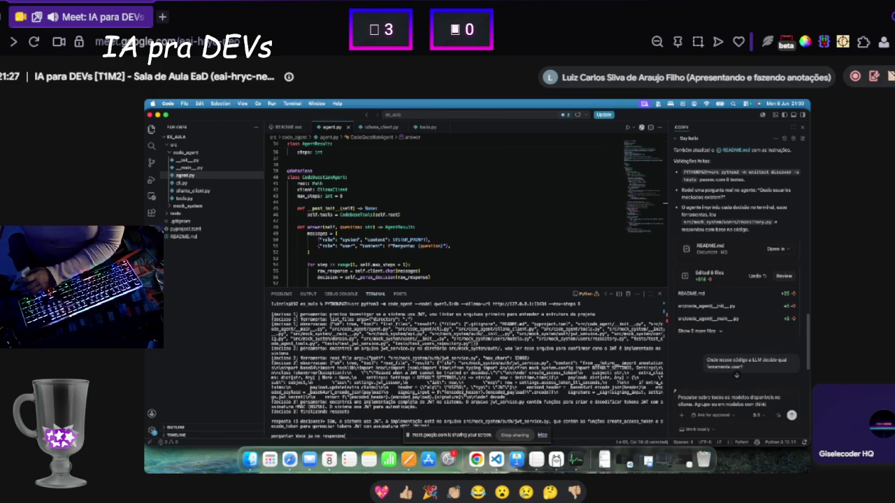
pyautogui.write('e sem thinking')
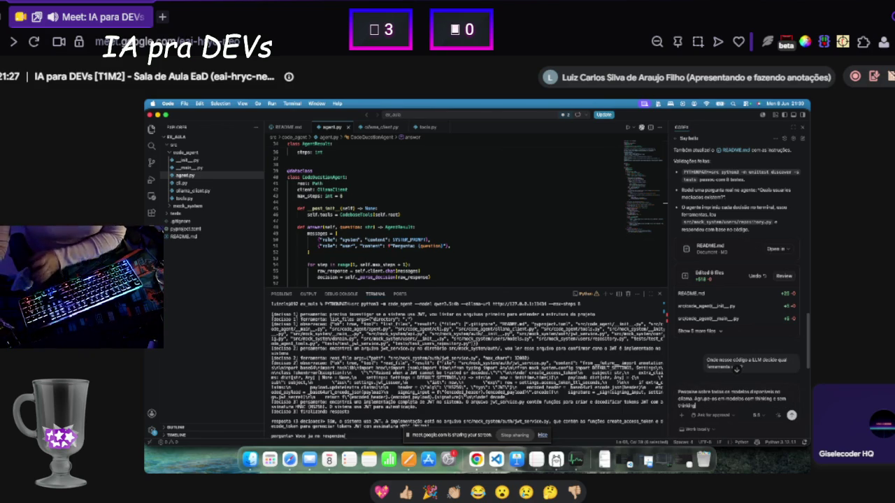
pyautogui.press('Return')
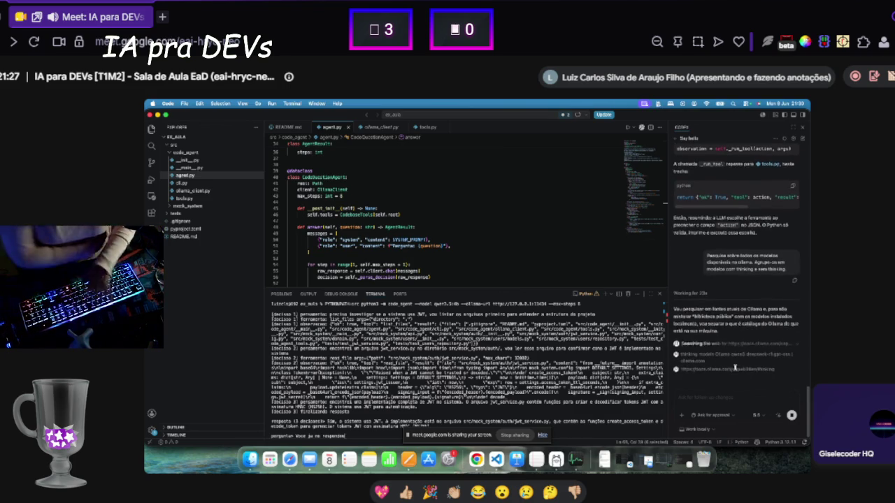
# Highlight the assistant's explanation and its paragraph about searching current Ollama sources.
pyautogui.moveTo(728, 323)
pyautogui.mouseDown()
pyautogui.moveTo(699, 299)
pyautogui.moveTo(682, 162)
pyautogui.mouseUp()
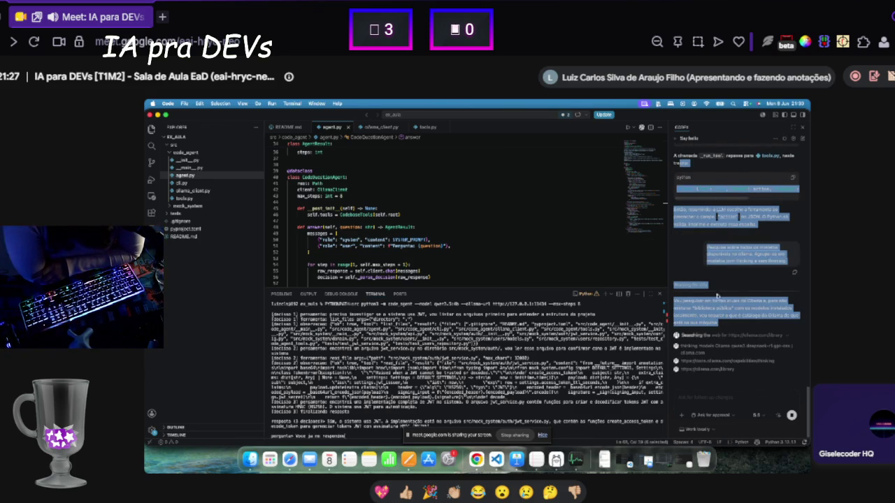
pyautogui.click(707, 324)
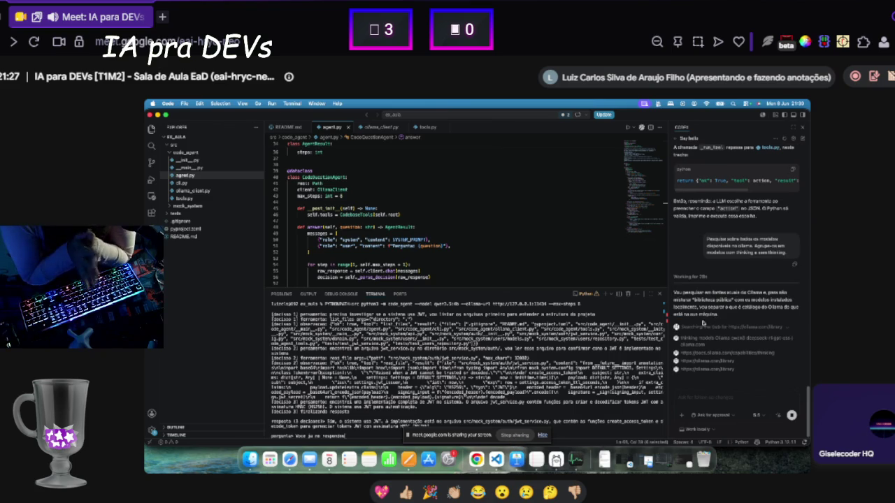
pyautogui.moveTo(671, 291); pyautogui.dragTo(724, 321)
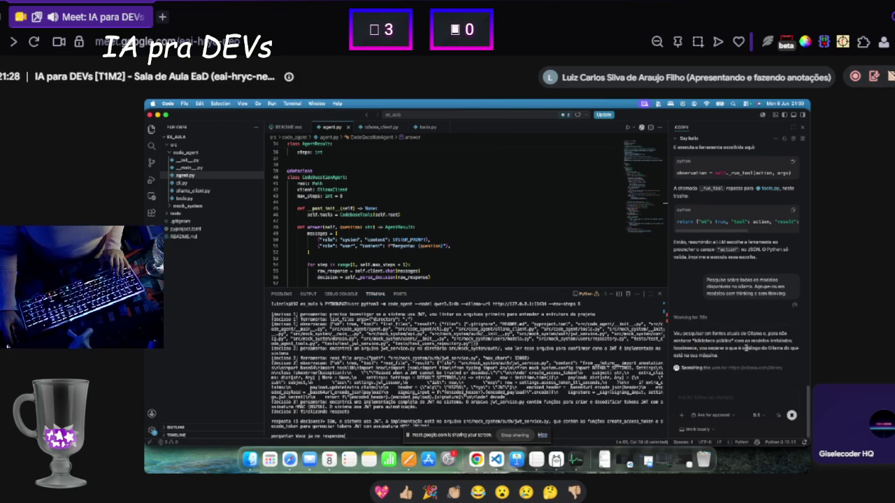
pyautogui.moveTo(746, 348)
pyautogui.mouseDown()
pyautogui.moveTo(797, 348)
pyautogui.moveTo(719, 356)
pyautogui.mouseUp()
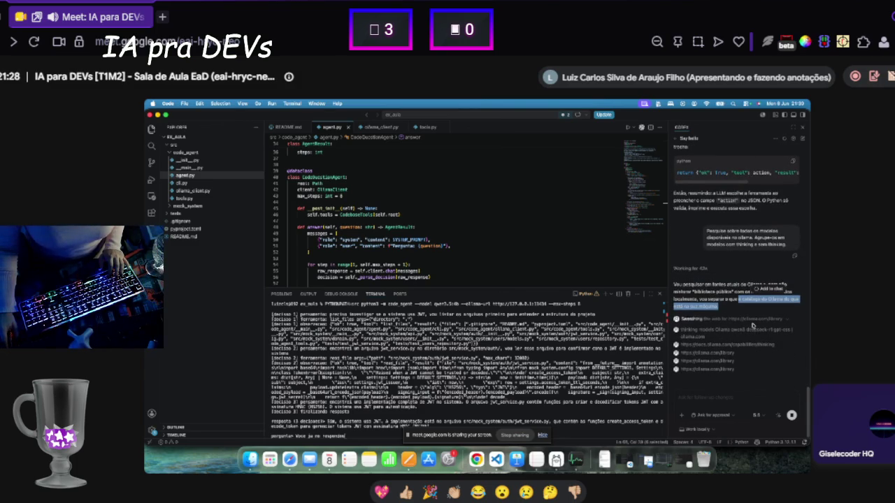
pyautogui.click(715, 346)
# Highlight a search result link and the Ollama-sources paragraph again while reviewing the answer.
pyautogui.moveTo(722, 345); pyautogui.dragTo(781, 347)
pyautogui.click(772, 345)
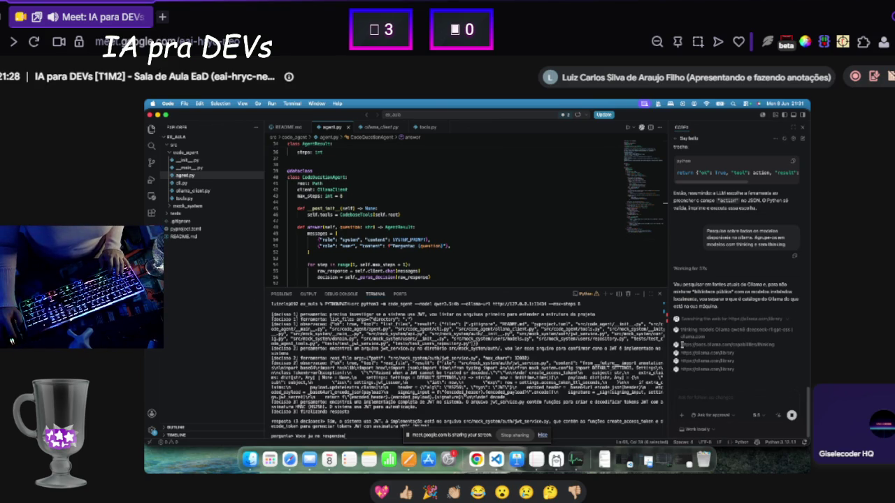
pyautogui.moveTo(674, 283); pyautogui.dragTo(731, 315)
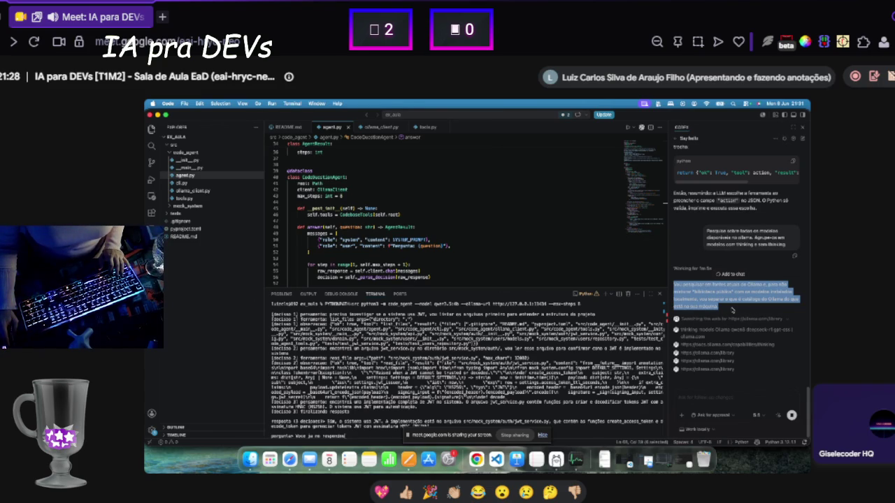
pyautogui.click(701, 344)
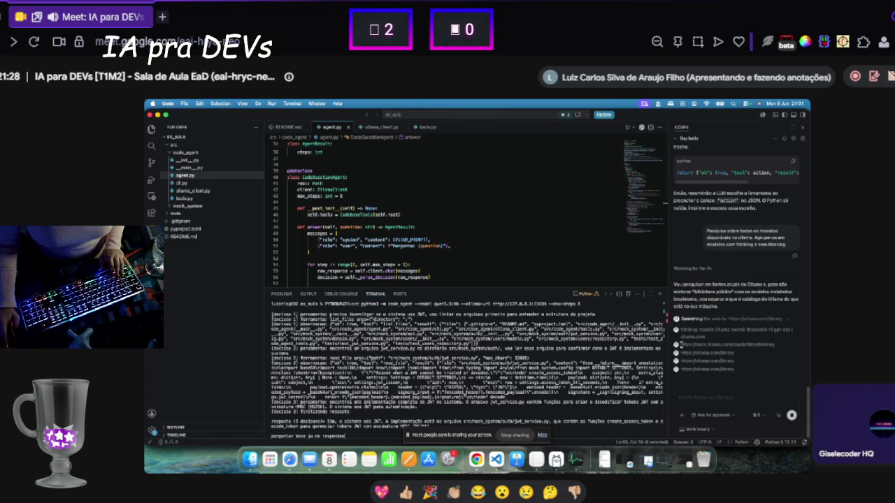
pyautogui.scroll(10, 712, 240)
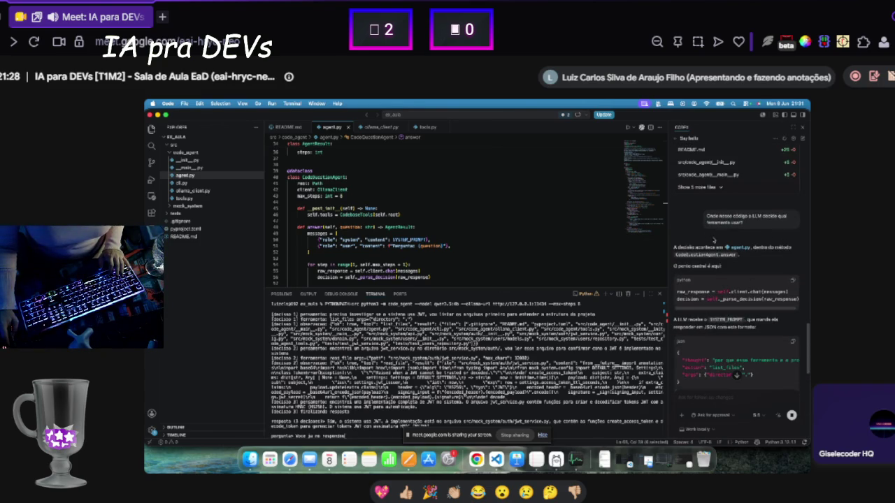
pyautogui.scroll(-10, 713, 240)
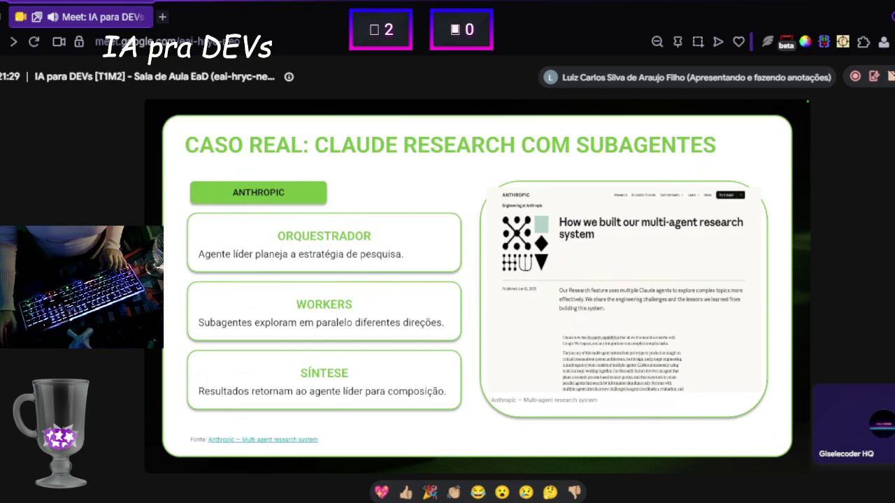
pyautogui.hotkey('ctrl', 'alt', 'c')
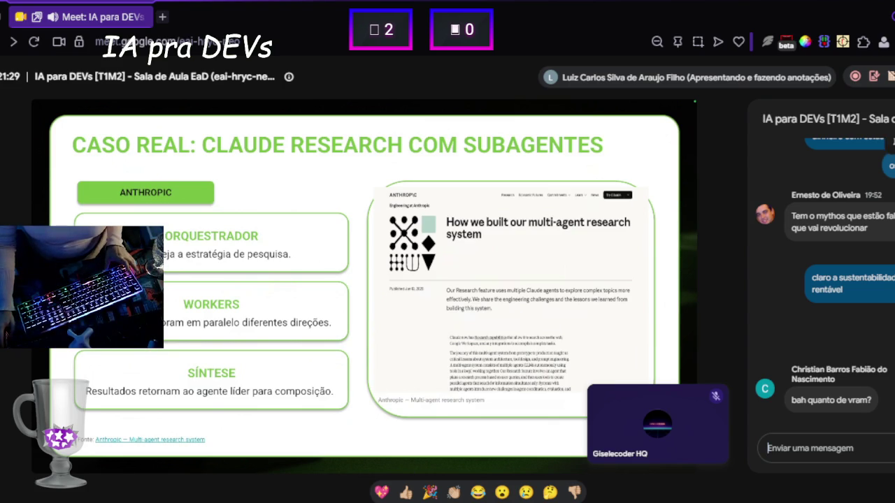
pyautogui.hotkey('ctrl', 'alt', 'c')
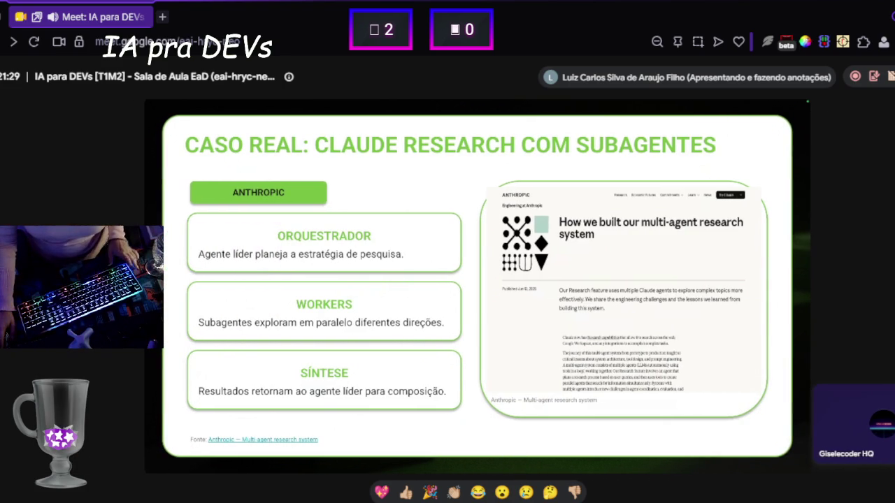
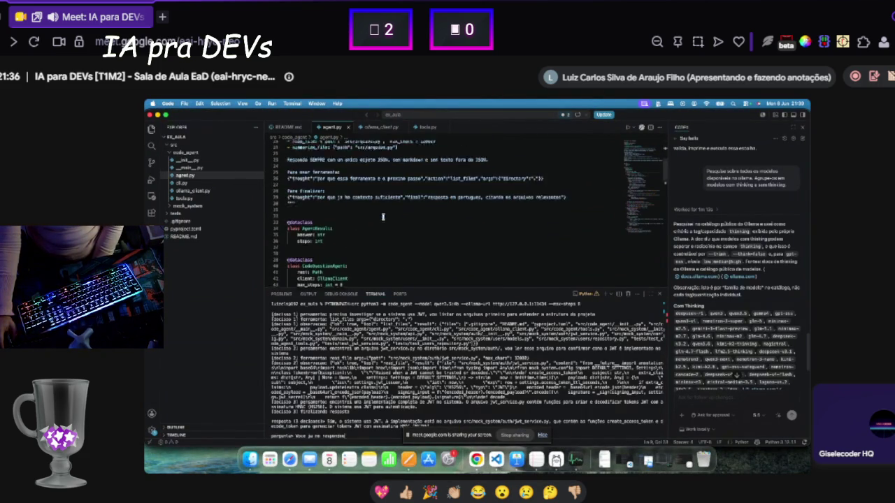
# Select the word 'thought' in the SYSTEM_PROMPT's final-answer example on line 28 of agent.py.
pyautogui.doubleClick(299, 266)
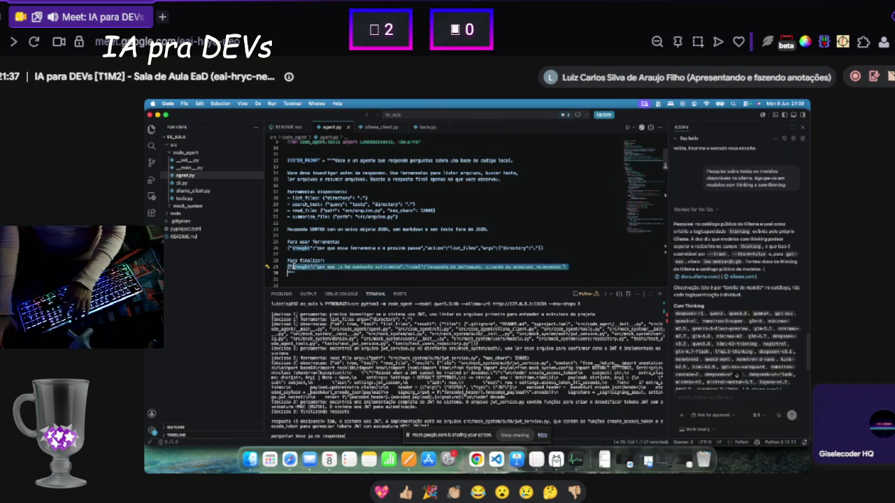